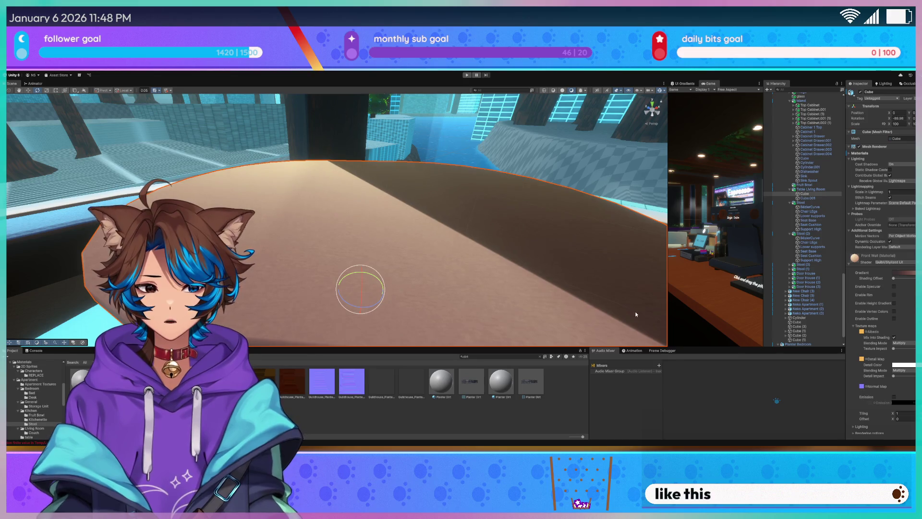
# - Fly the Scene view around the living-room table, kitchen stools and windows
pyautogui.moveTo(363, 190)
pyautogui.mouseDown()
pyautogui.moveTo(500, 184)
pyautogui.moveTo(456, 159)
pyautogui.mouseUp()
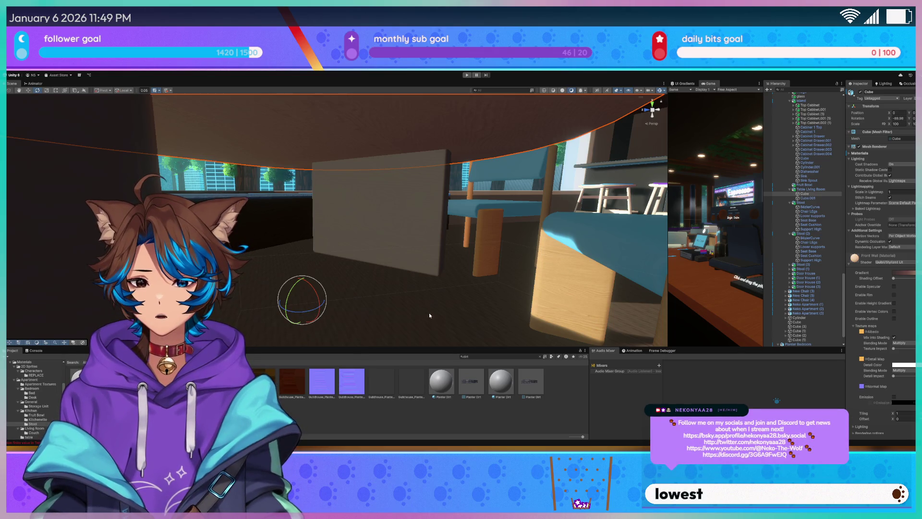
pyautogui.moveTo(379, 313)
pyautogui.mouseDown()
pyautogui.moveTo(382, 214)
pyautogui.moveTo(277, 217)
pyautogui.moveTo(327, 223)
pyautogui.mouseUp()
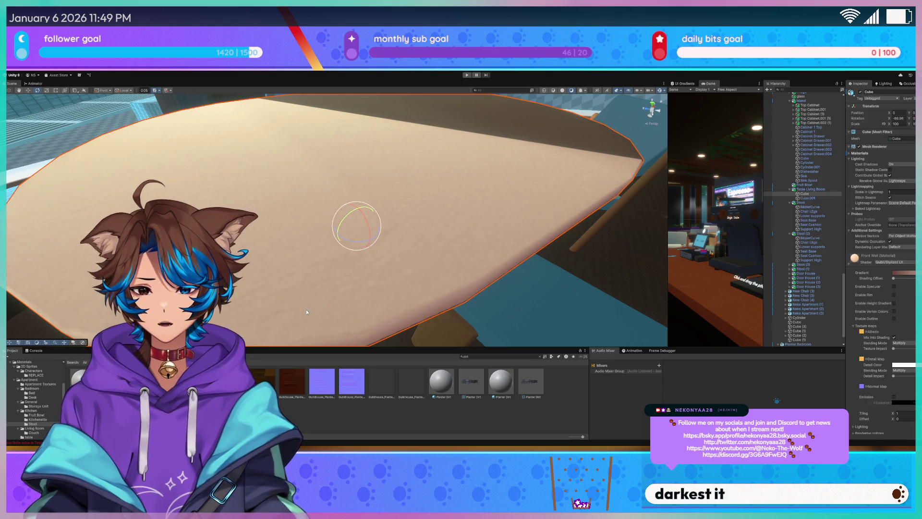
pyautogui.moveTo(390, 251)
pyautogui.mouseDown()
pyautogui.moveTo(402, 255)
pyautogui.moveTo(182, 177)
pyautogui.mouseUp()
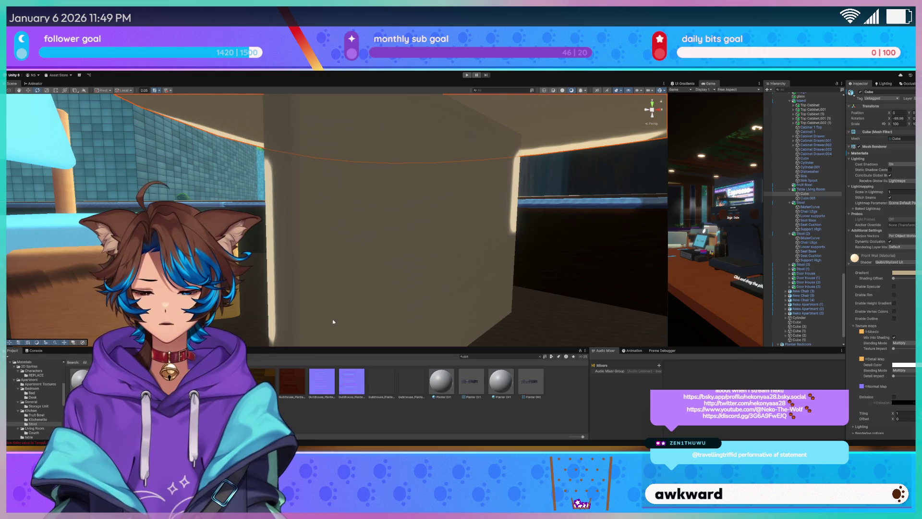
pyautogui.moveTo(304, 313)
pyautogui.mouseDown()
pyautogui.moveTo(401, 229)
pyautogui.moveTo(418, 237)
pyautogui.moveTo(487, 231)
pyautogui.moveTo(521, 259)
pyautogui.moveTo(644, 296)
pyautogui.mouseUp()
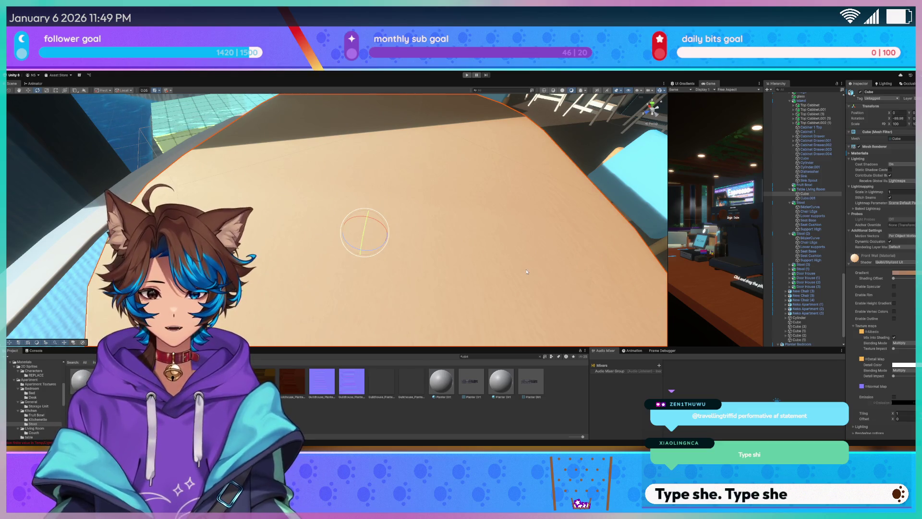
pyautogui.moveTo(526, 271); pyautogui.dragTo(517, 84)
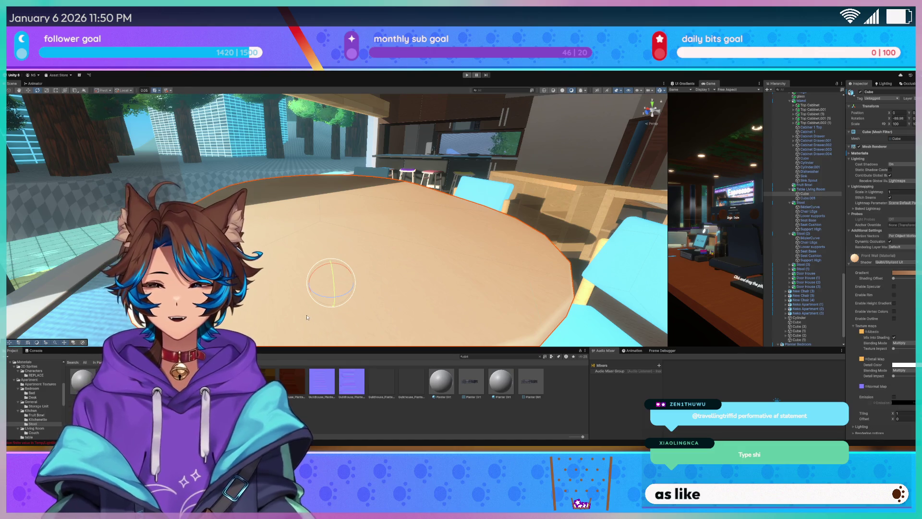
pyautogui.moveTo(307, 317)
pyautogui.mouseDown()
pyautogui.moveTo(359, 198)
pyautogui.moveTo(273, 167)
pyautogui.mouseUp()
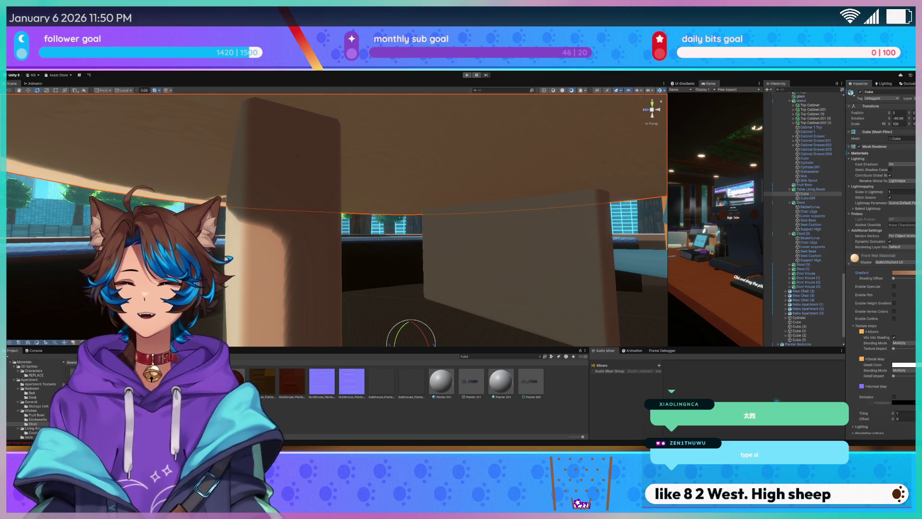
pyautogui.moveTo(371, 218)
pyautogui.mouseDown()
pyautogui.moveTo(372, 245)
pyautogui.moveTo(369, 223)
pyautogui.moveTo(331, 228)
pyautogui.moveTo(360, 222)
pyautogui.moveTo(333, 220)
pyautogui.moveTo(349, 231)
pyautogui.moveTo(233, 208)
pyautogui.moveTo(251, 241)
pyautogui.moveTo(406, 233)
pyautogui.mouseUp()
pyautogui.moveTo(408, 183)
pyautogui.mouseDown()
pyautogui.moveTo(415, 154)
pyautogui.moveTo(380, 158)
pyautogui.moveTo(373, 250)
pyautogui.moveTo(414, 285)
pyautogui.moveTo(610, 272)
pyautogui.moveTo(557, 282)
pyautogui.moveTo(579, 281)
pyautogui.mouseUp()
# - Select the pink and yellow stool seats and move in close to the stools
pyautogui.click(380, 158)
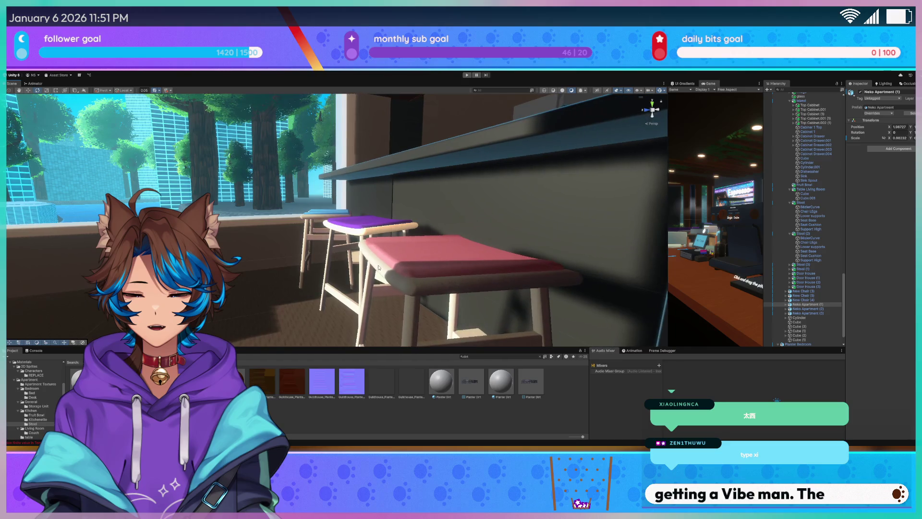
pyautogui.click(574, 278)
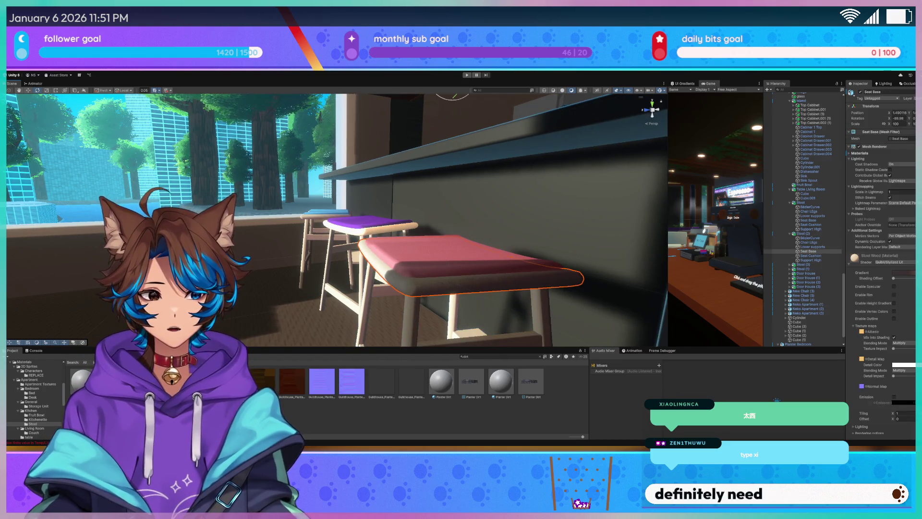
pyautogui.moveTo(449, 207)
pyautogui.mouseDown()
pyautogui.moveTo(276, 204)
pyautogui.moveTo(341, 265)
pyautogui.mouseUp()
pyautogui.click(349, 269)
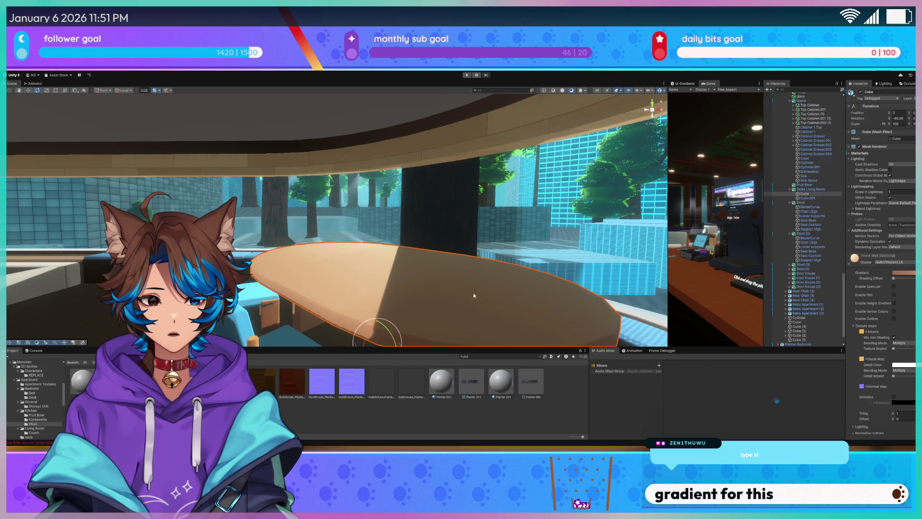
pyautogui.moveTo(389, 204)
pyautogui.mouseDown()
pyautogui.moveTo(432, 226)
pyautogui.moveTo(592, 260)
pyautogui.moveTo(616, 245)
pyautogui.mouseUp()
pyautogui.click(616, 246)
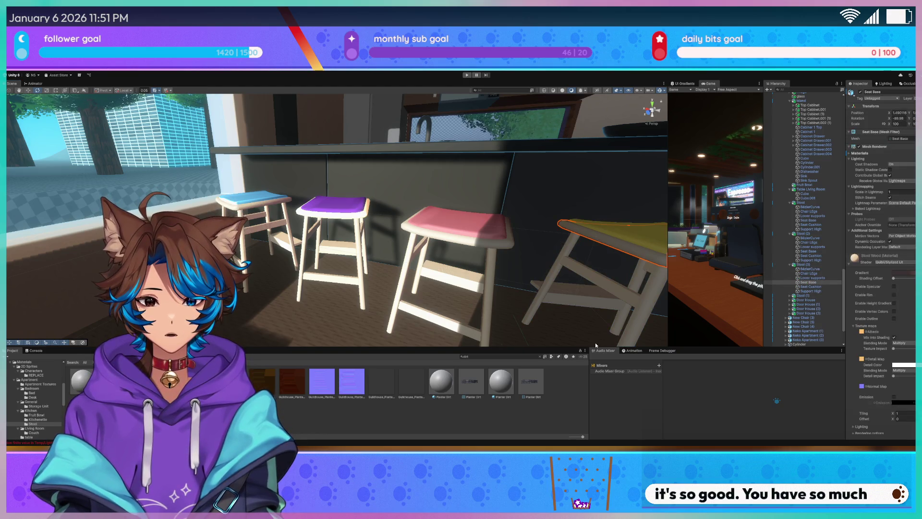
pyautogui.moveTo(423, 236)
pyautogui.mouseDown()
pyautogui.moveTo(400, 216)
pyautogui.moveTo(631, 211)
pyautogui.moveTo(615, 189)
pyautogui.mouseUp()
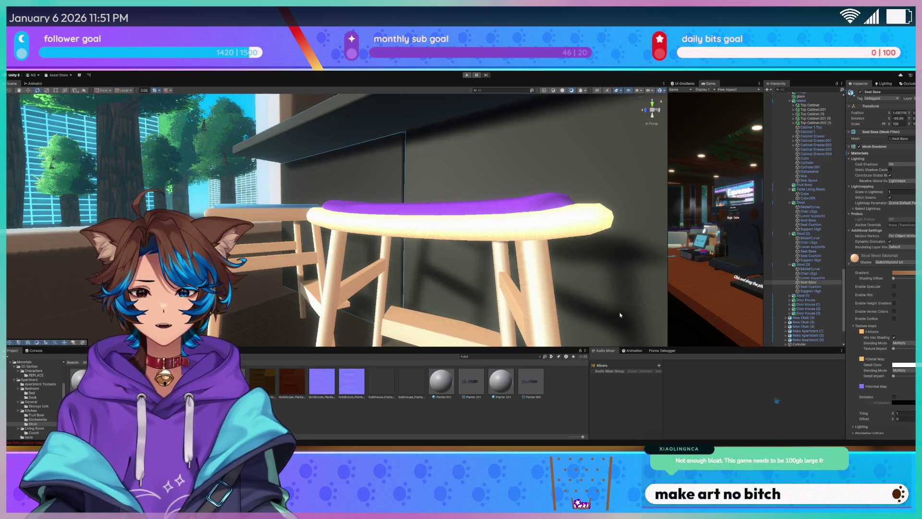
pyautogui.moveTo(340, 198)
pyautogui.mouseDown()
pyautogui.moveTo(350, 228)
pyautogui.moveTo(486, 239)
pyautogui.moveTo(240, 288)
pyautogui.mouseUp()
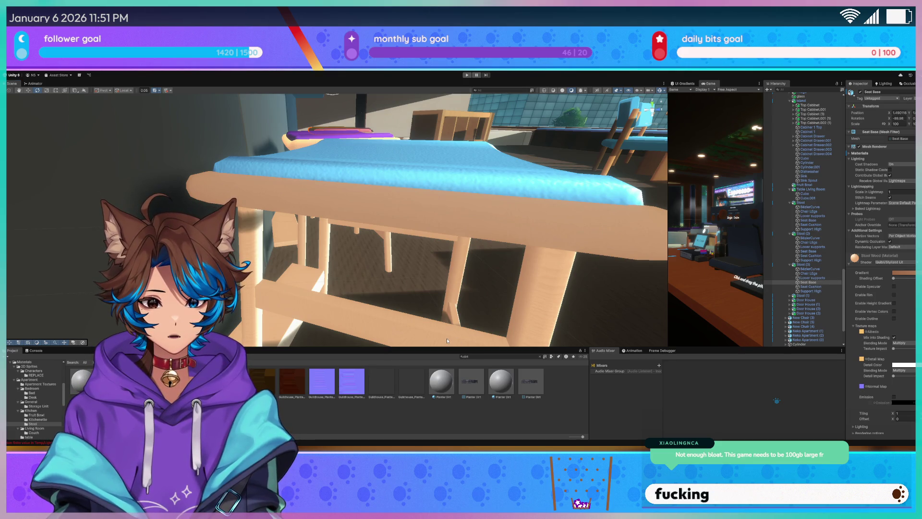
pyautogui.moveTo(448, 312)
pyautogui.mouseDown()
pyautogui.moveTo(461, 206)
pyautogui.moveTo(447, 303)
pyautogui.mouseUp()
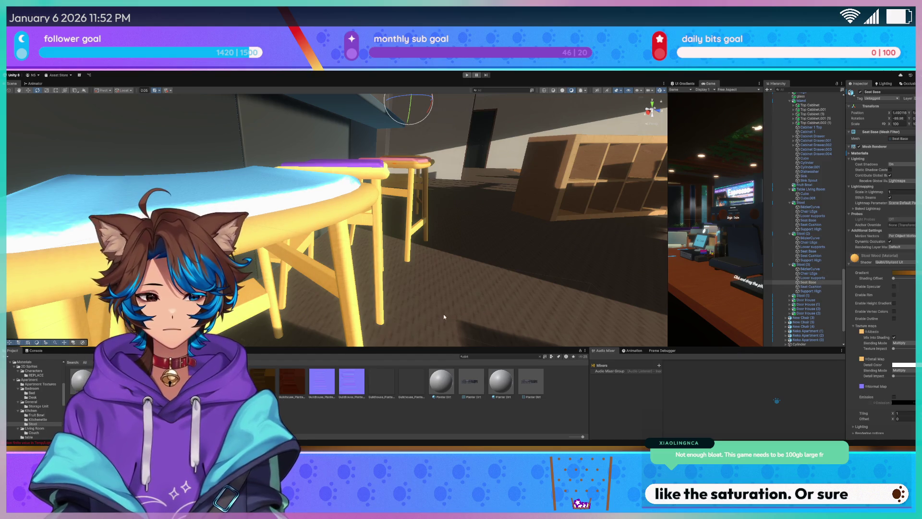
# - Raise the stool wood material's Texture Impact for a stronger, more orange grain
pyautogui.moveTo(895, 350); pyautogui.dragTo(915, 350)
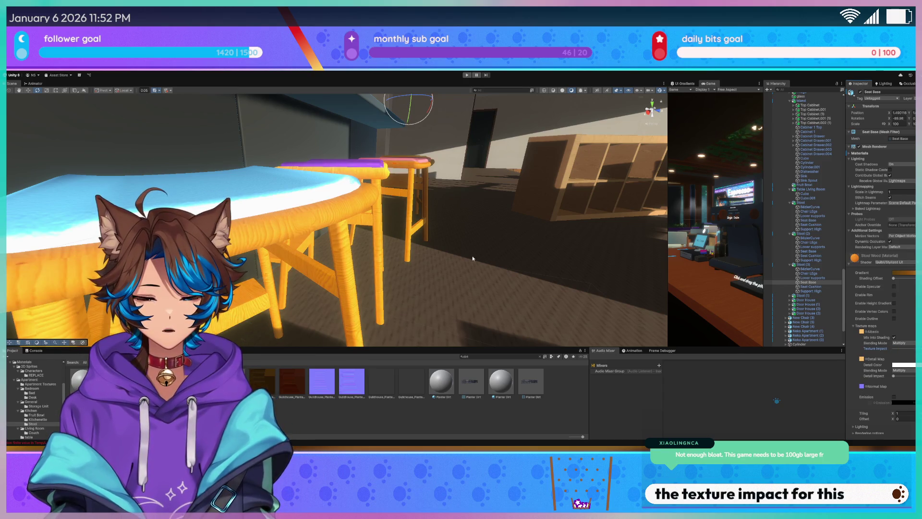
pyautogui.moveTo(513, 268); pyautogui.dragTo(571, 269)
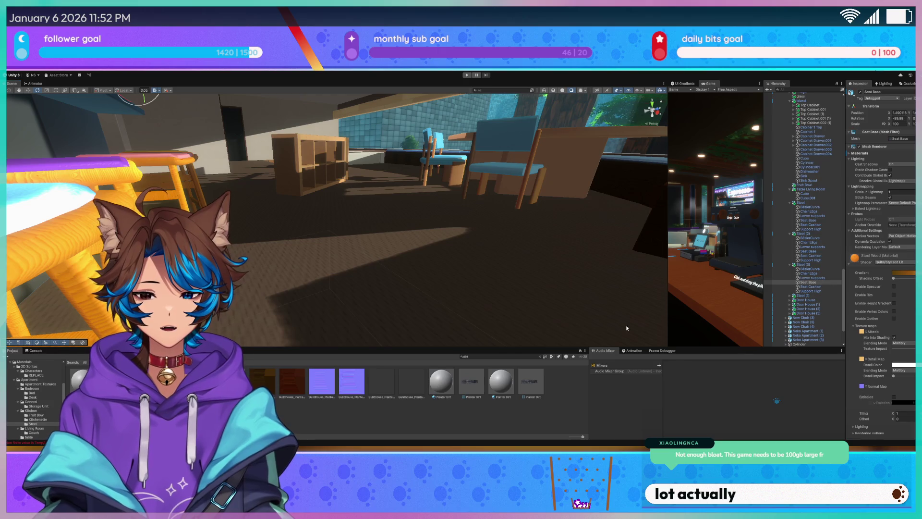
pyautogui.moveTo(336, 202)
pyautogui.mouseDown()
pyautogui.moveTo(430, 206)
pyautogui.moveTo(664, 248)
pyautogui.mouseUp()
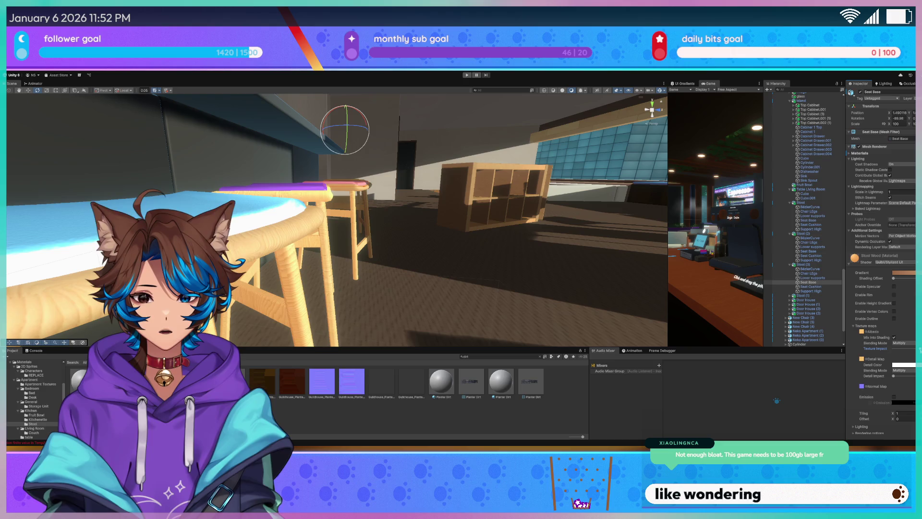
pyautogui.moveTo(425, 215); pyautogui.dragTo(517, 235)
pyautogui.click(363, 280)
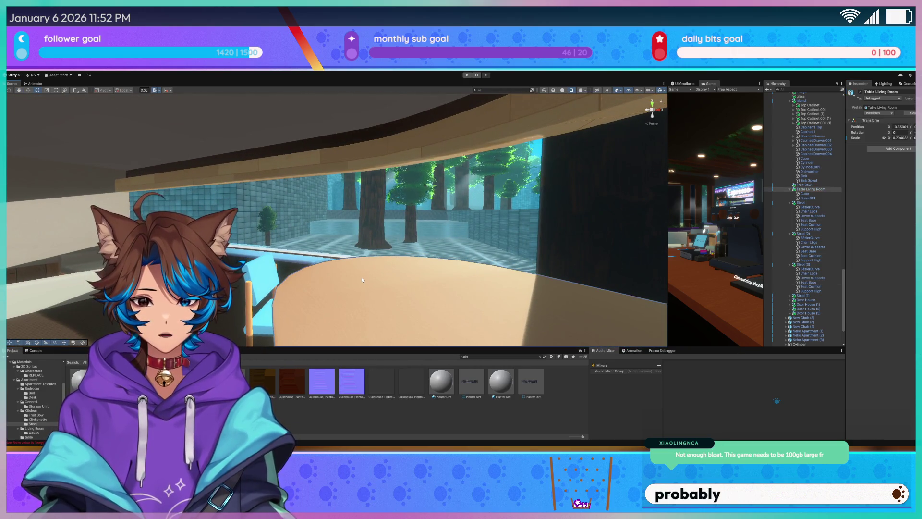
# - Select the tabletop and check its orange wood-grain texture from below and above
pyautogui.click(362, 279)
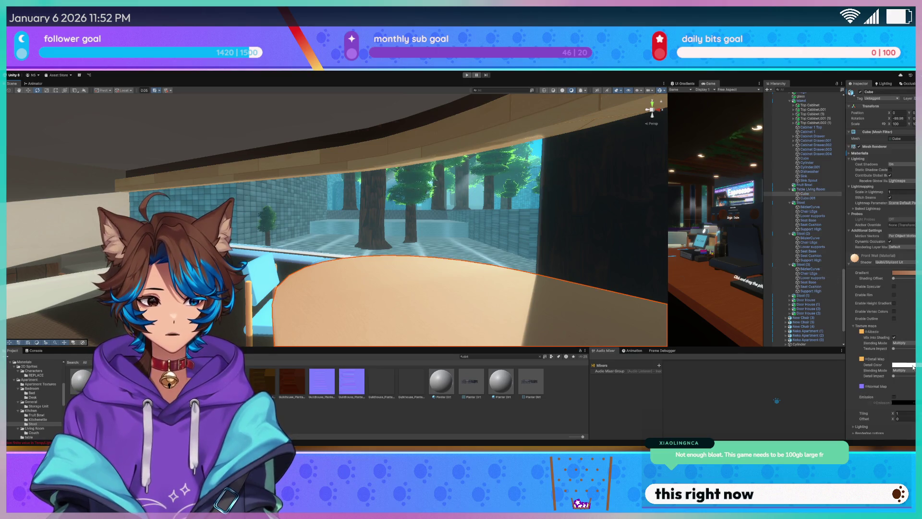
pyautogui.moveTo(417, 208)
pyautogui.mouseDown()
pyautogui.moveTo(449, 243)
pyautogui.moveTo(460, 226)
pyautogui.mouseUp()
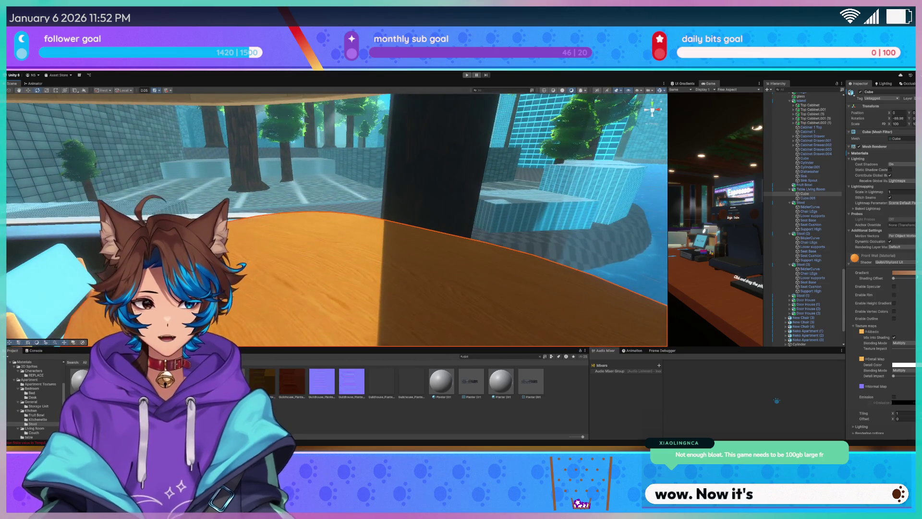
pyautogui.moveTo(569, 213)
pyautogui.mouseDown()
pyautogui.moveTo(356, 205)
pyautogui.moveTo(460, 189)
pyautogui.mouseUp()
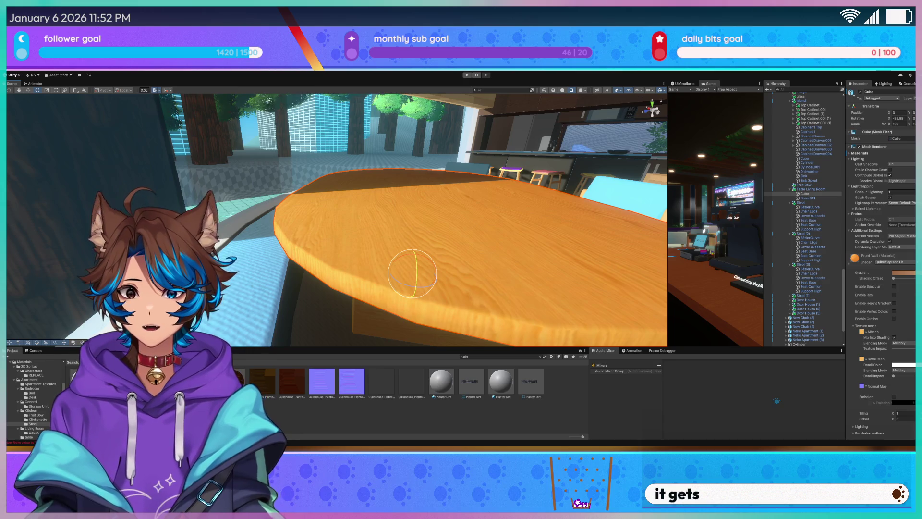
pyautogui.scroll(-3, 417, 245)
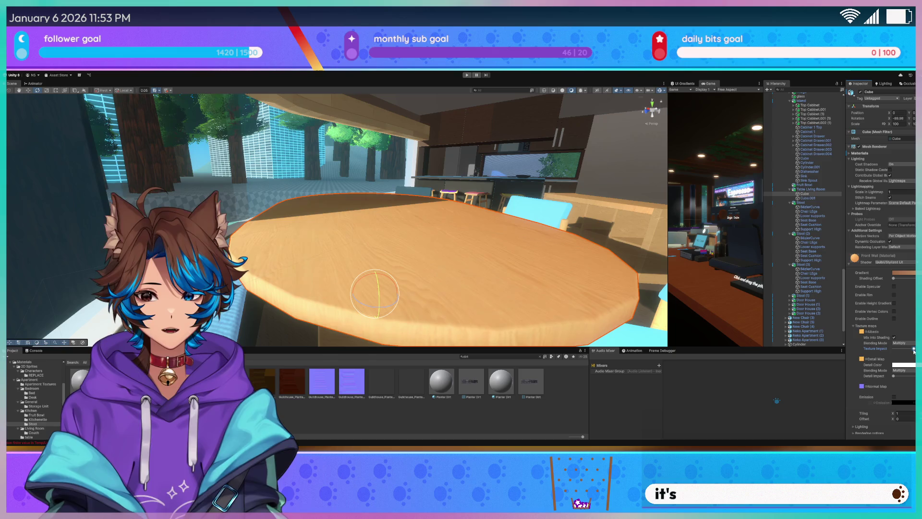
pyautogui.press('w')
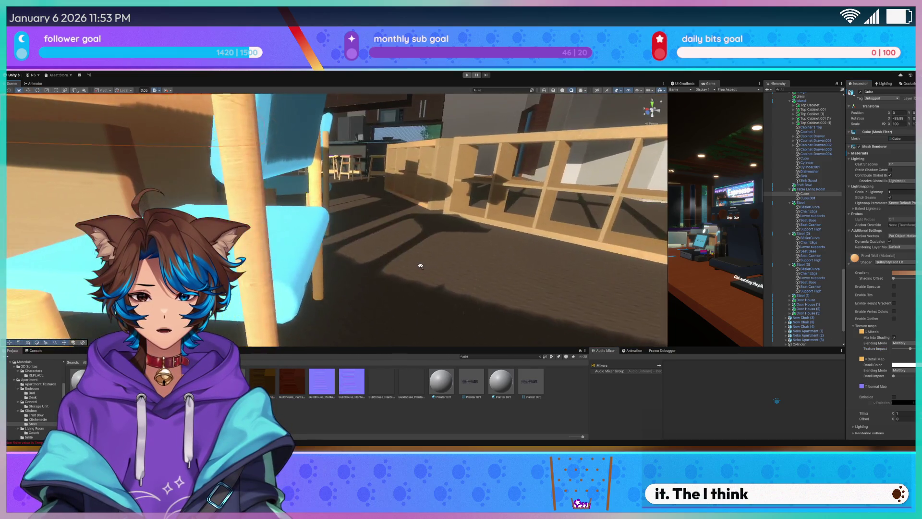
pyautogui.click(228, 248)
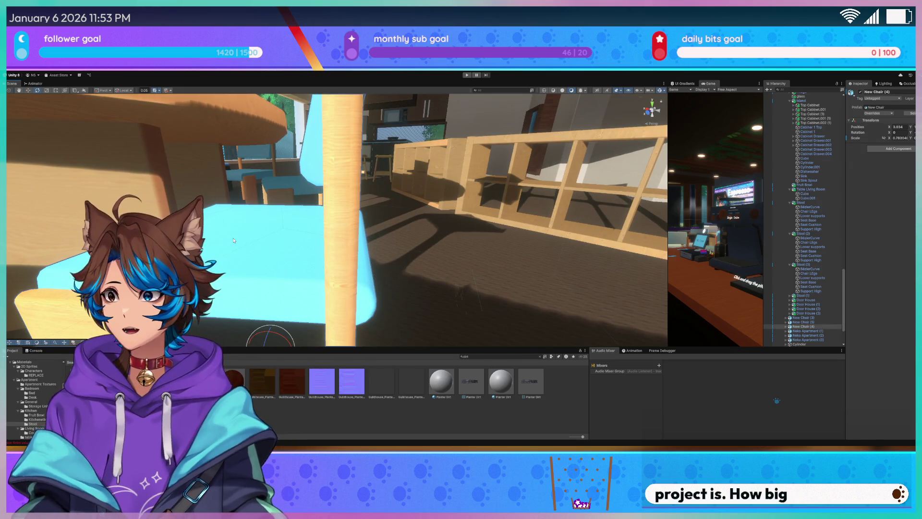
# - Search the Project for 'cushion' to show the seat cushion's Chair Cushion material settings
pyautogui.click(234, 240)
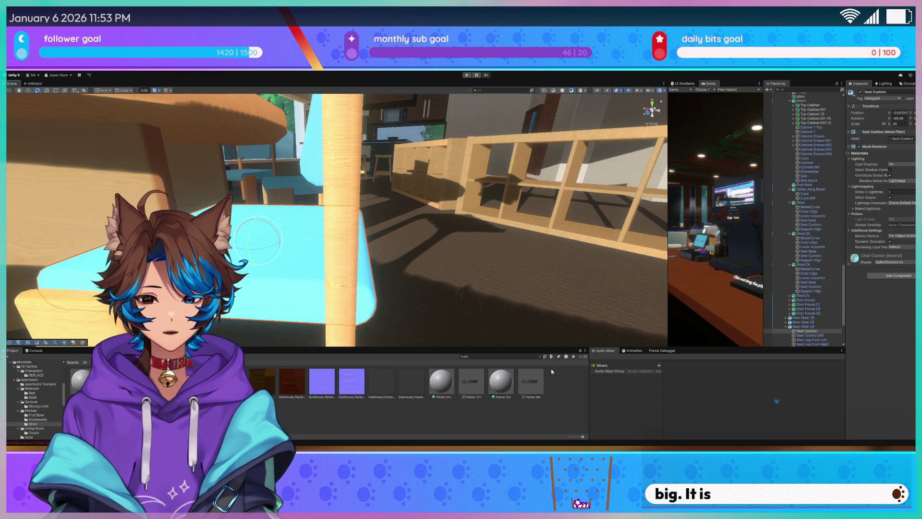
pyautogui.click(488, 356)
pyautogui.write('cus')
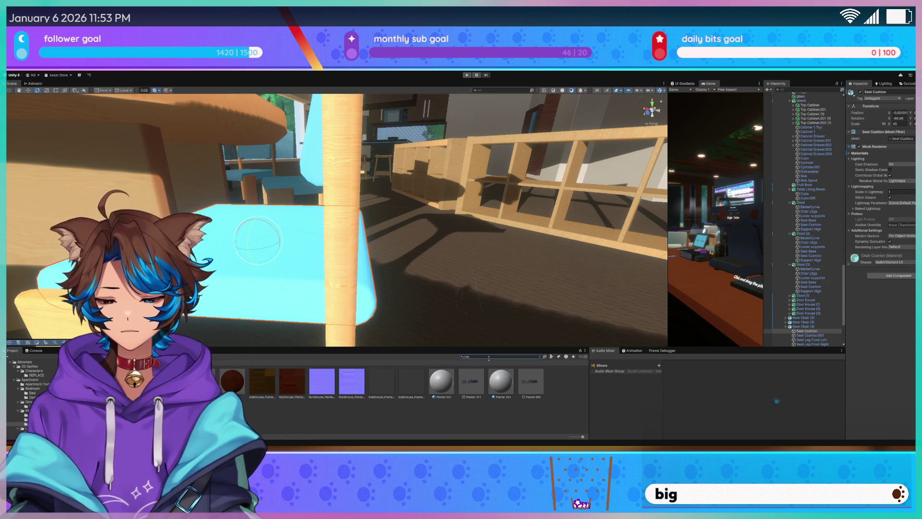
pyautogui.write(' cushion')
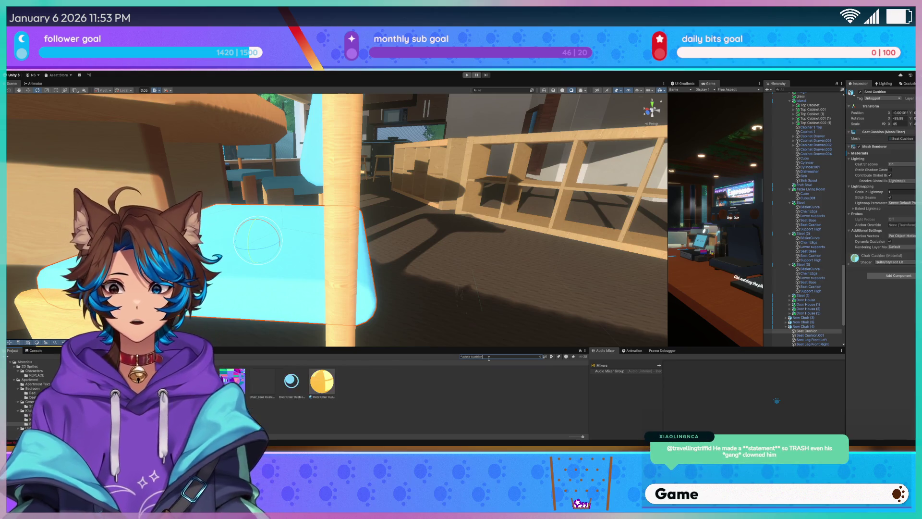
pyautogui.moveTo(438, 271); pyautogui.dragTo(312, 266)
pyautogui.click(232, 382)
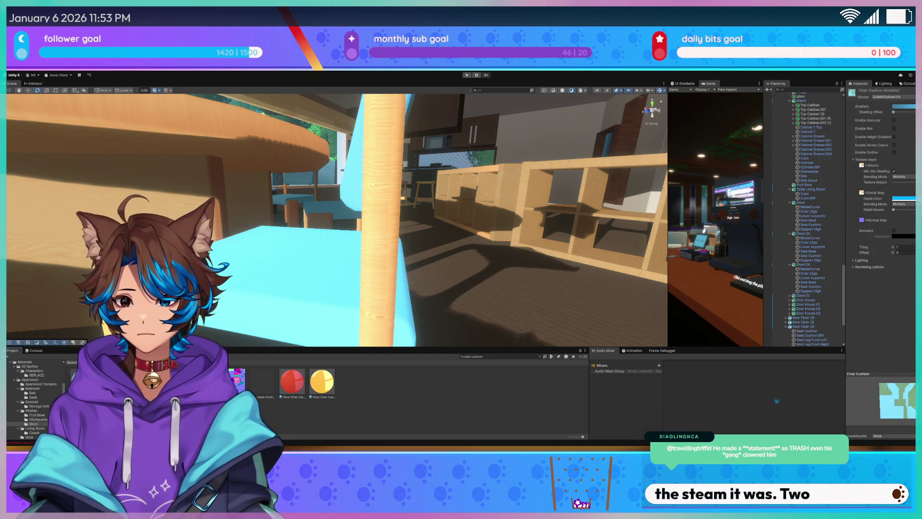
pyautogui.moveTo(336, 216); pyautogui.dragTo(279, 216)
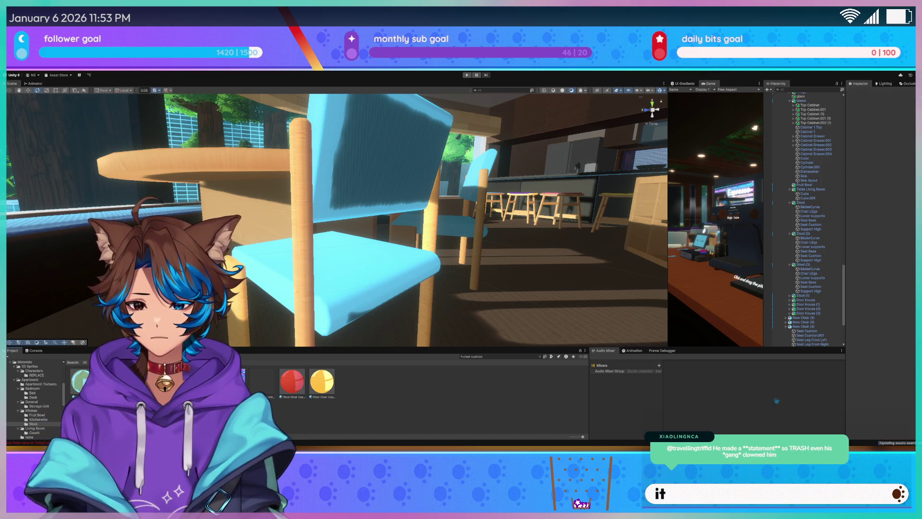
pyautogui.click(35, 428)
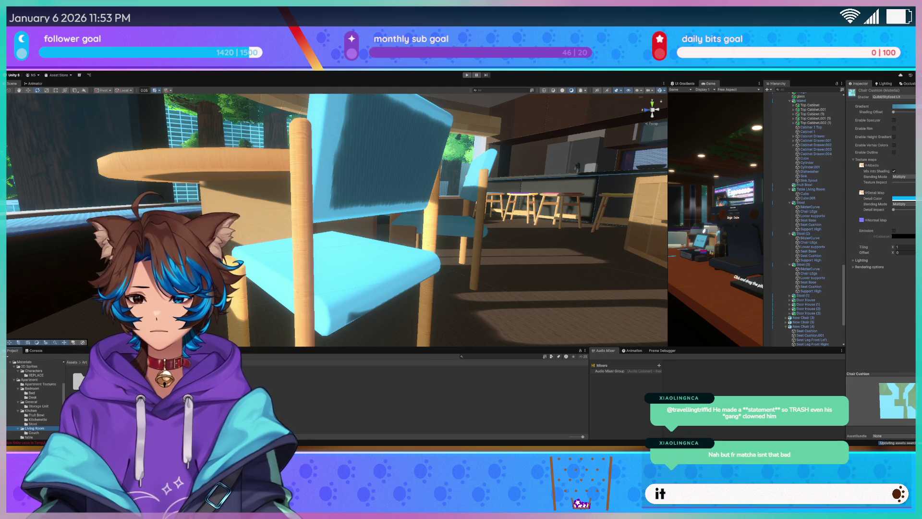
# - Fly around the café seating, stools and counter, then select the New Chair (5) chair
pyautogui.moveTo(338, 212); pyautogui.dragTo(269, 268)
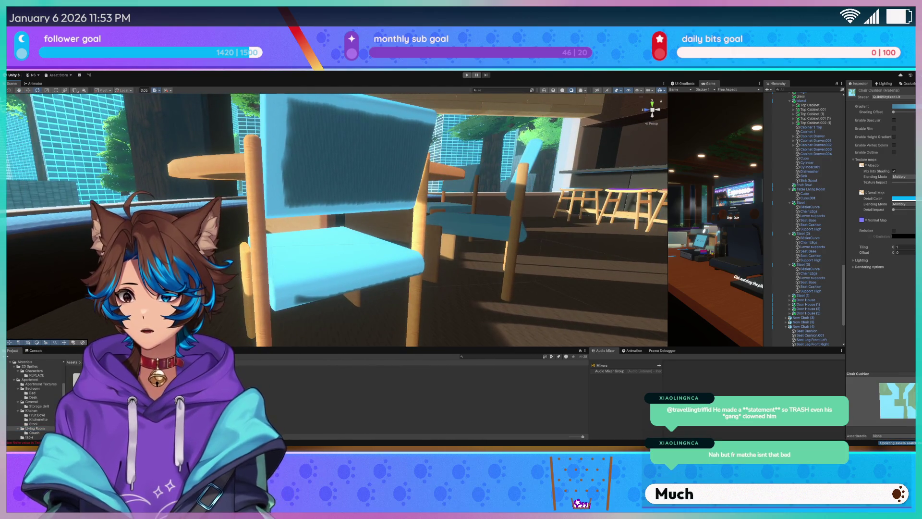
pyautogui.scroll(2, 336, 220)
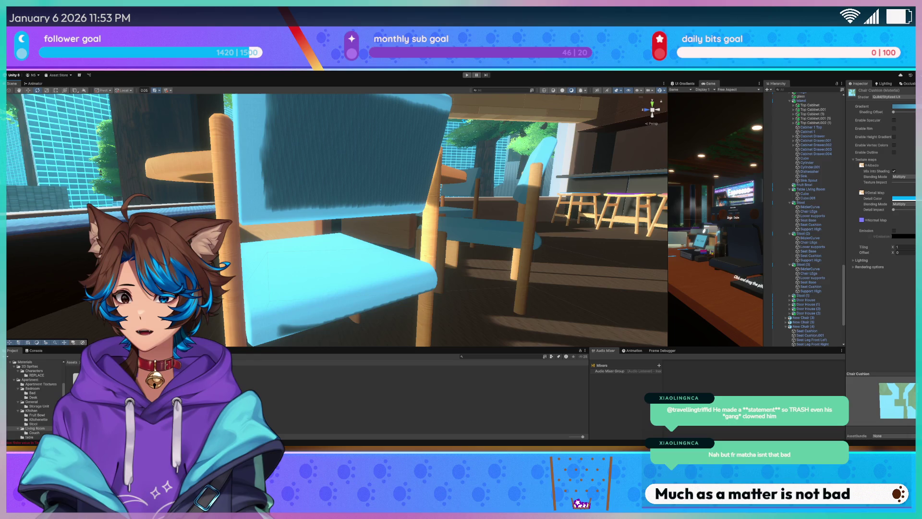
pyautogui.moveTo(336, 221); pyautogui.dragTo(336, 288)
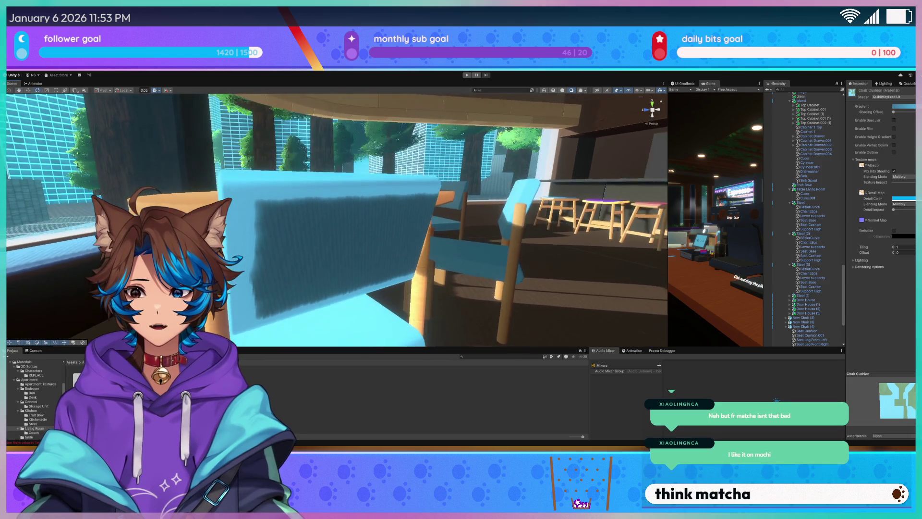
pyautogui.moveTo(336, 231)
pyautogui.mouseDown()
pyautogui.moveTo(370, 234)
pyautogui.moveTo(323, 303)
pyautogui.mouseUp()
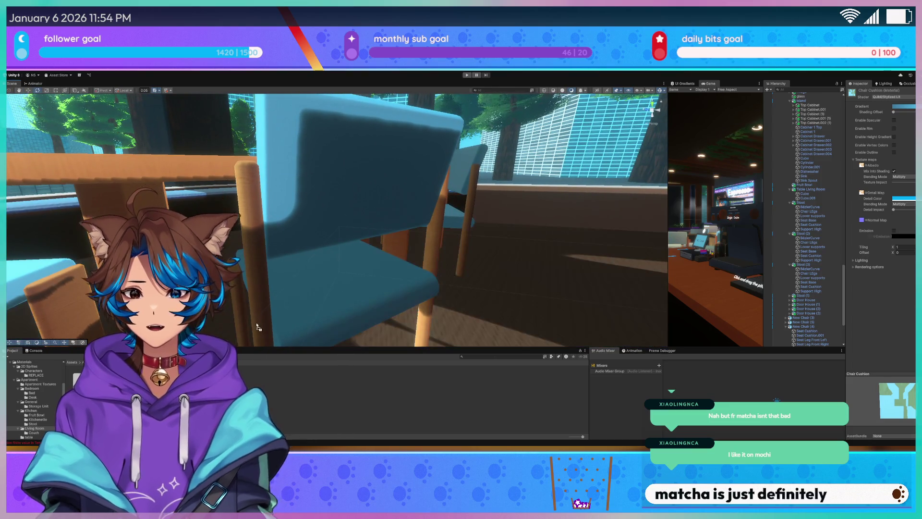
pyautogui.moveTo(350, 191)
pyautogui.mouseDown()
pyautogui.moveTo(439, 247)
pyautogui.moveTo(304, 215)
pyautogui.mouseUp()
pyautogui.moveTo(287, 278); pyautogui.dragTo(269, 288)
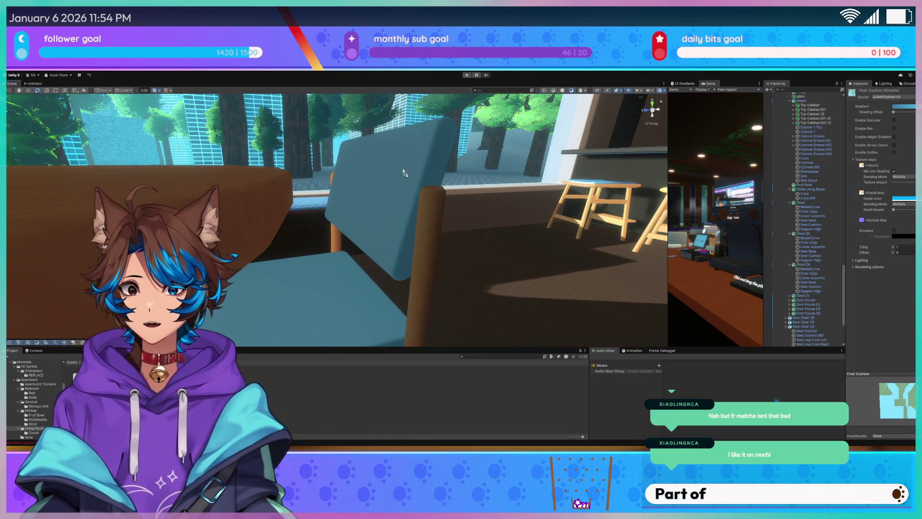
pyautogui.moveTo(337, 231)
pyautogui.mouseDown()
pyautogui.moveTo(371, 208)
pyautogui.moveTo(464, 257)
pyautogui.moveTo(473, 213)
pyautogui.moveTo(609, 187)
pyautogui.moveTo(615, 204)
pyautogui.moveTo(511, 246)
pyautogui.moveTo(402, 270)
pyautogui.moveTo(330, 227)
pyautogui.moveTo(386, 237)
pyautogui.moveTo(384, 226)
pyautogui.moveTo(395, 229)
pyautogui.moveTo(434, 263)
pyautogui.moveTo(450, 249)
pyautogui.moveTo(288, 263)
pyautogui.moveTo(295, 226)
pyautogui.mouseUp()
pyautogui.click(387, 195)
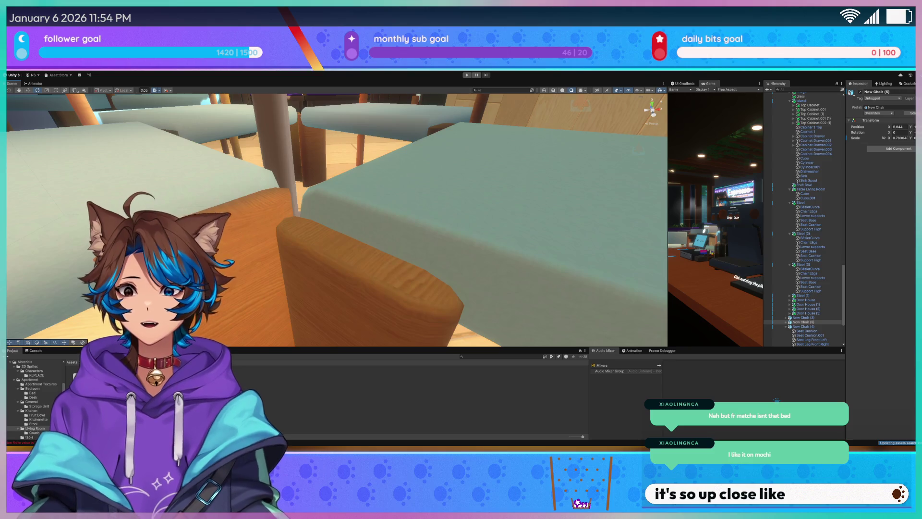
# - Set the Chair Cushion material's Gradient colour to purple for the café cushions
pyautogui.moveTo(355, 182)
pyautogui.mouseDown()
pyautogui.moveTo(399, 179)
pyautogui.moveTo(333, 249)
pyautogui.mouseUp()
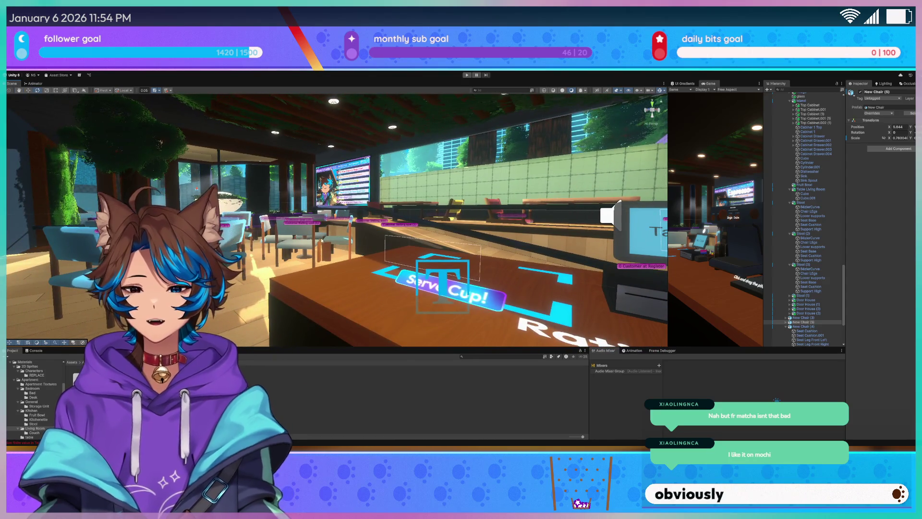
pyautogui.moveTo(338, 229)
pyautogui.mouseDown()
pyautogui.moveTo(326, 227)
pyautogui.moveTo(327, 236)
pyautogui.mouseUp()
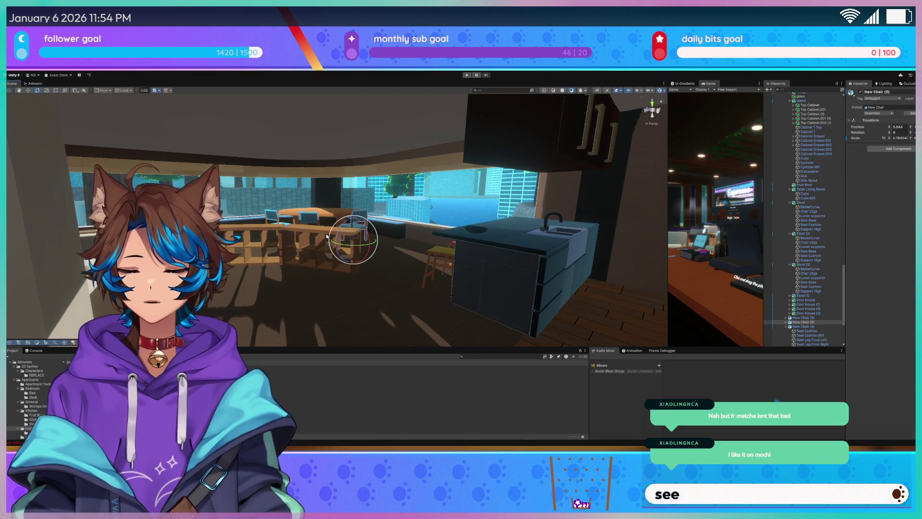
pyautogui.moveTo(330, 231)
pyautogui.mouseDown()
pyautogui.moveTo(328, 220)
pyautogui.moveTo(368, 251)
pyautogui.mouseUp()
pyautogui.click(527, 267)
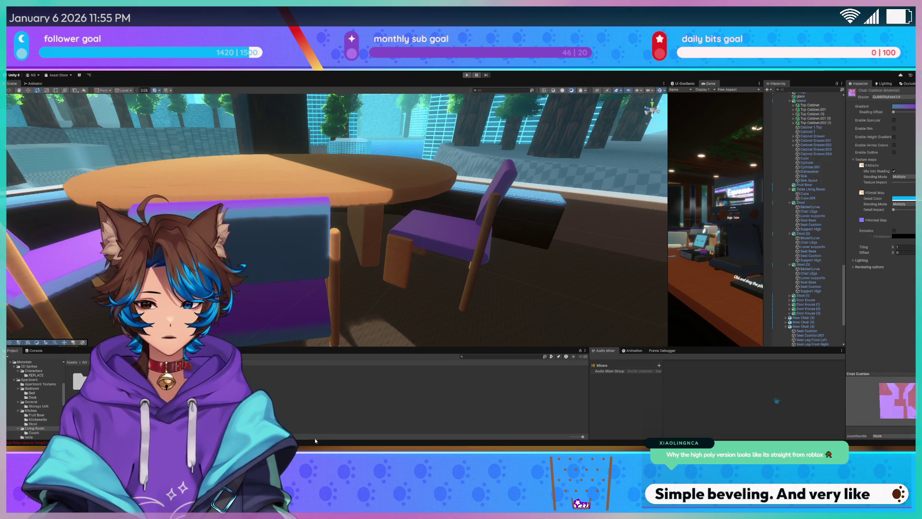
pyautogui.hotkey('ctrl', 'z')
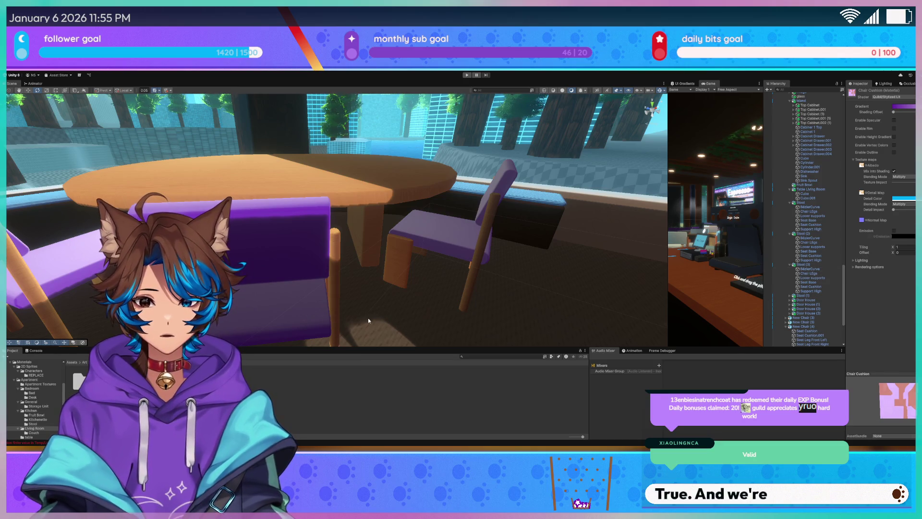
# - Change the Chair Cushion Gradient from purple to white and view the white chair up close
pyautogui.moveTo(408, 216)
pyautogui.mouseDown()
pyautogui.moveTo(524, 212)
pyautogui.moveTo(499, 217)
pyautogui.mouseUp()
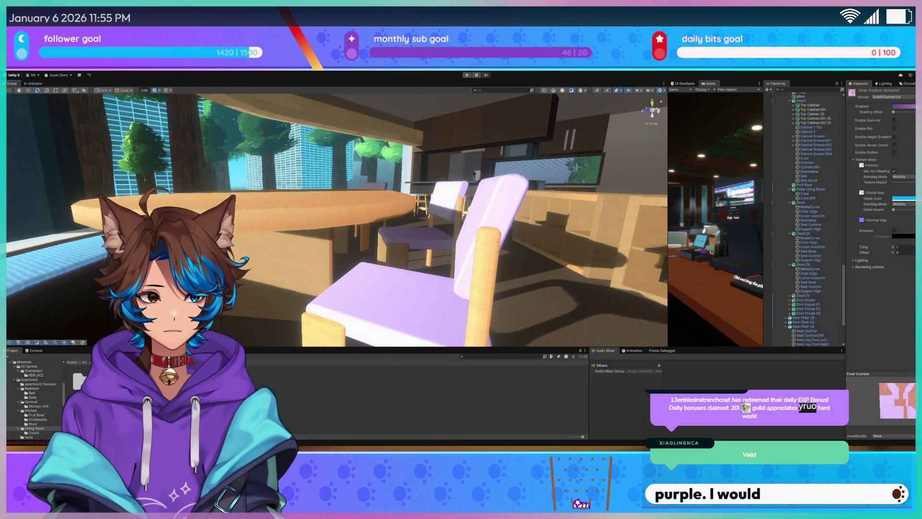
pyautogui.hotkey('ctrl', 'z')
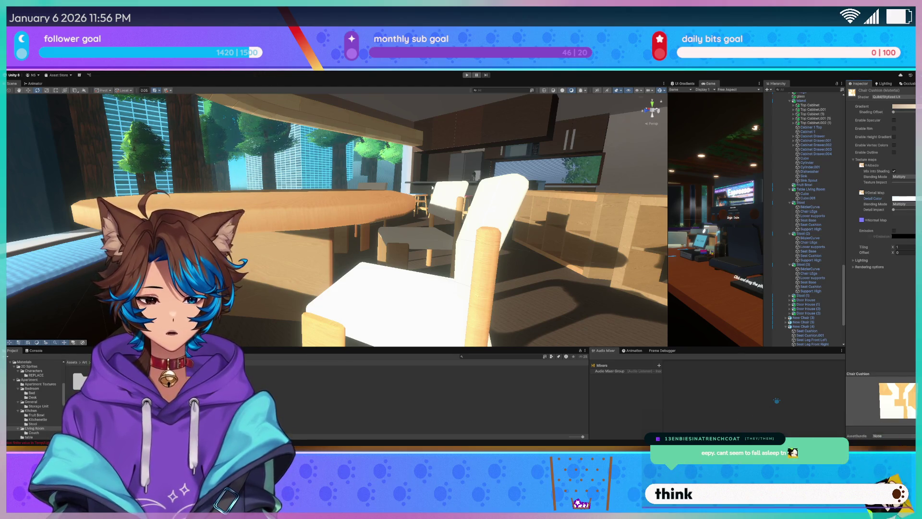
pyautogui.moveTo(432, 187); pyautogui.dragTo(264, 220)
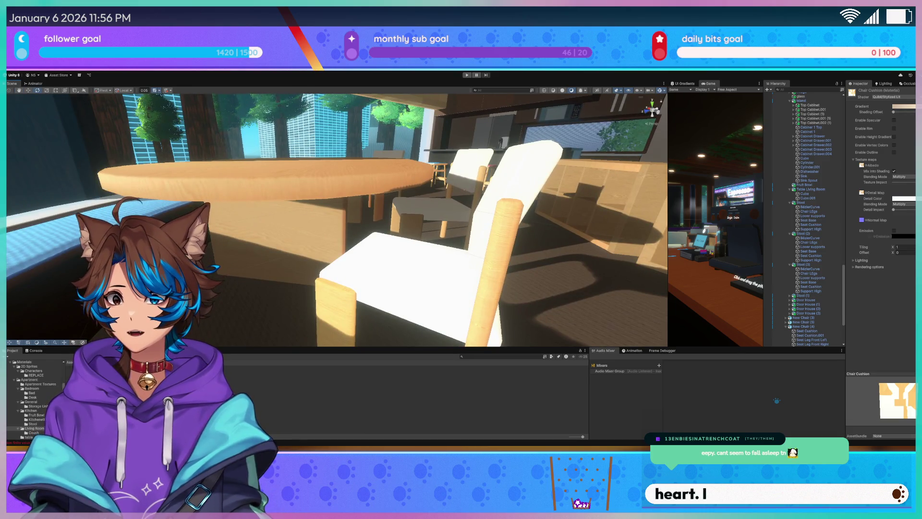
# - Review the white-cushioned chairs from wide views and revert the Chair Cushion Gradient to blue
pyautogui.moveTo(47, 328)
pyautogui.mouseDown()
pyautogui.moveTo(303, 245)
pyautogui.moveTo(192, 240)
pyautogui.moveTo(364, 281)
pyautogui.moveTo(426, 278)
pyautogui.moveTo(377, 286)
pyautogui.moveTo(384, 283)
pyautogui.mouseUp()
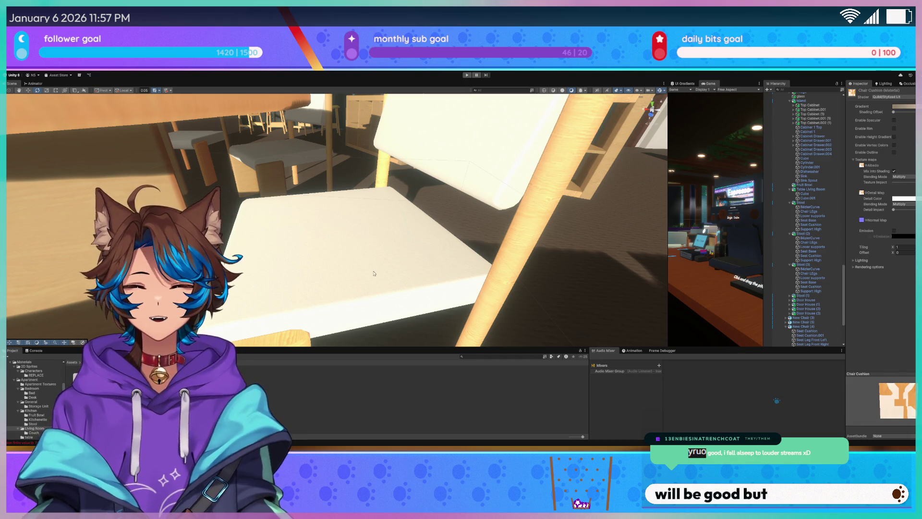
pyautogui.moveTo(374, 273)
pyautogui.mouseDown()
pyautogui.moveTo(401, 179)
pyautogui.moveTo(291, 168)
pyautogui.moveTo(302, 169)
pyautogui.mouseUp()
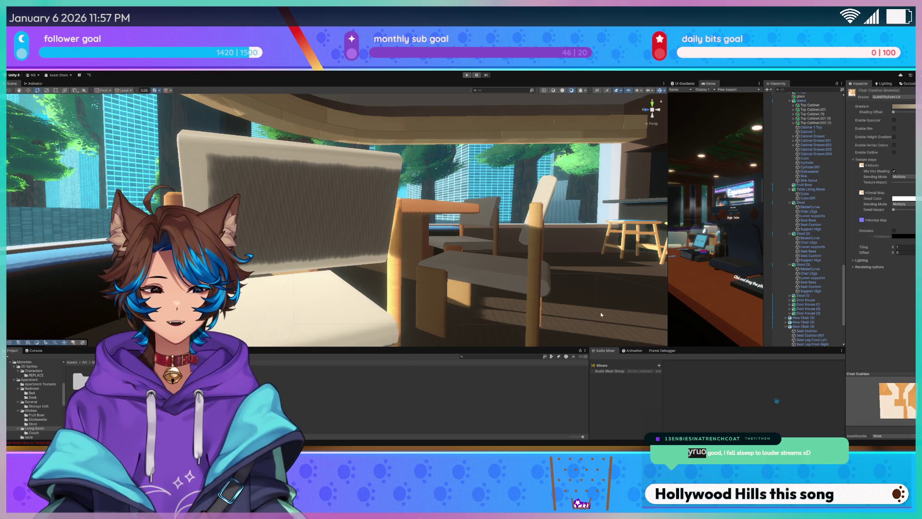
pyautogui.moveTo(660, 274); pyautogui.dragTo(477, 202)
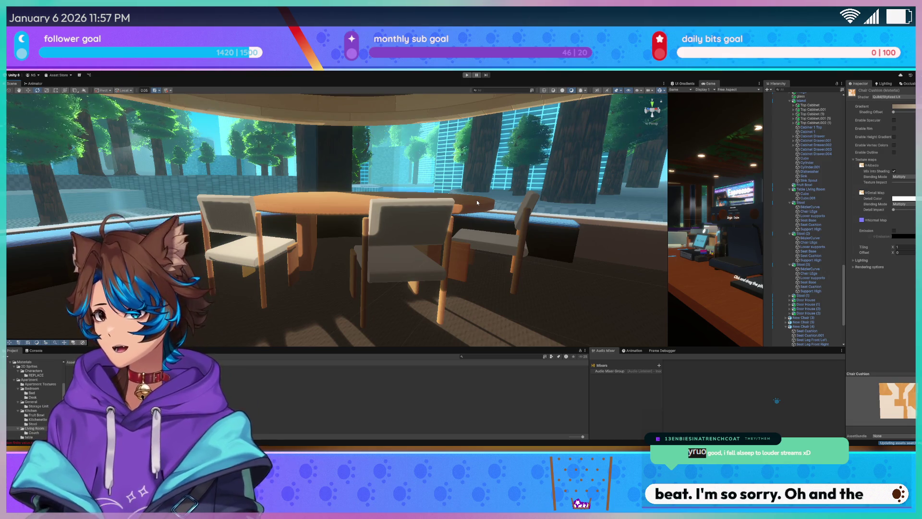
pyautogui.scroll(5, 432, 225)
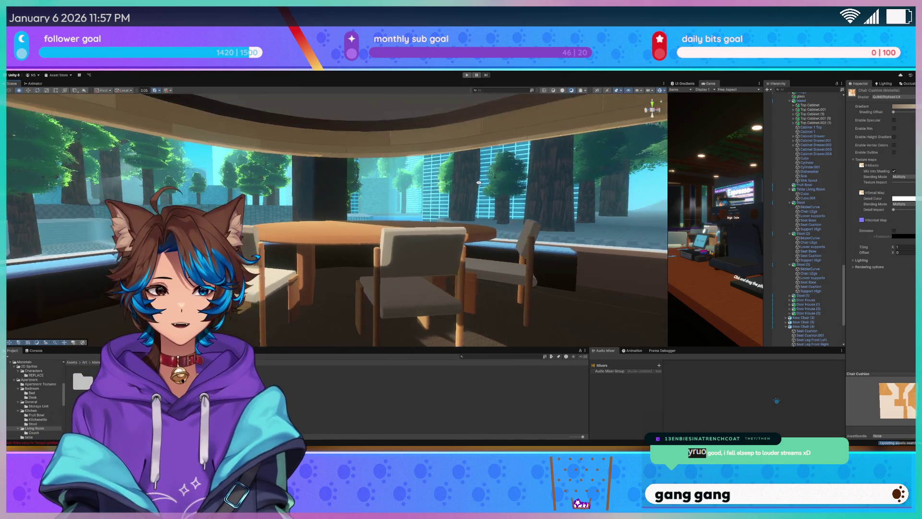
pyautogui.moveTo(396, 256)
pyautogui.mouseDown()
pyautogui.moveTo(428, 268)
pyautogui.moveTo(387, 266)
pyautogui.mouseUp()
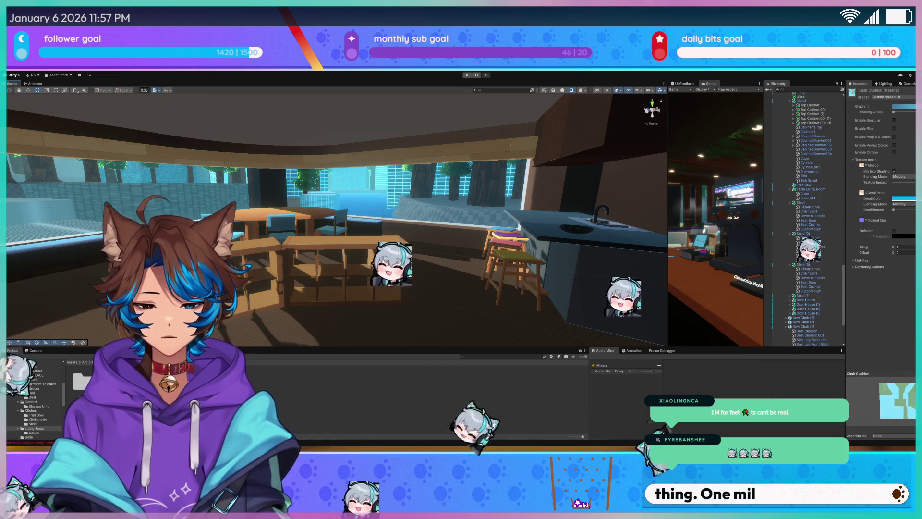
pyautogui.moveTo(380, 250); pyautogui.dragTo(376, 247)
pyautogui.scroll(5, 376, 247)
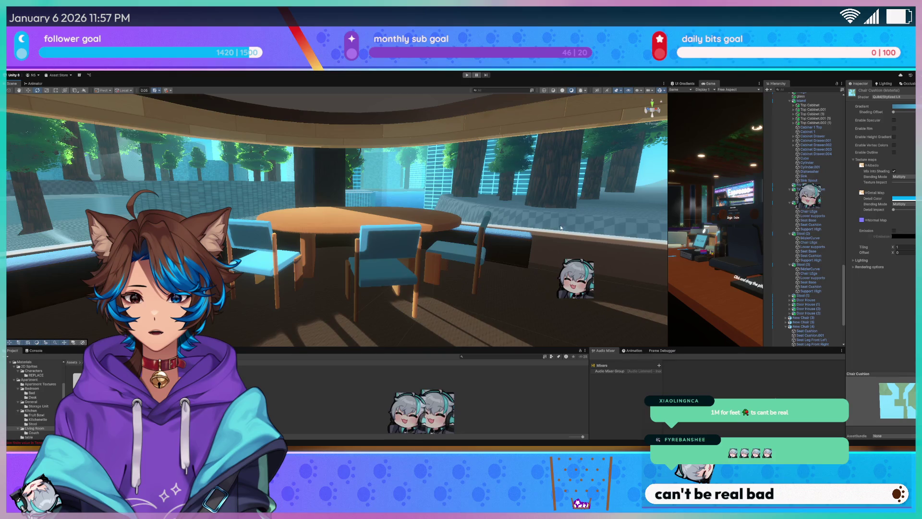
pyautogui.scroll(4, 373, 265)
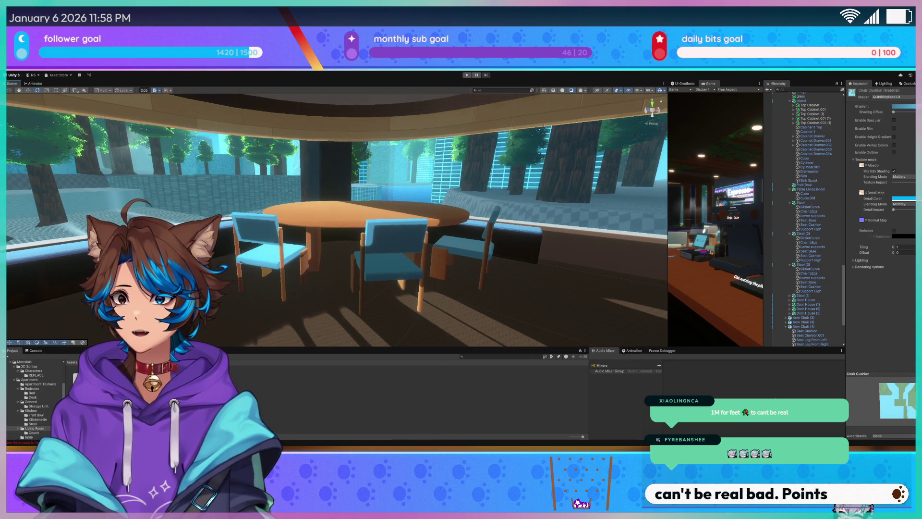
pyautogui.moveTo(331, 263); pyautogui.dragTo(275, 263)
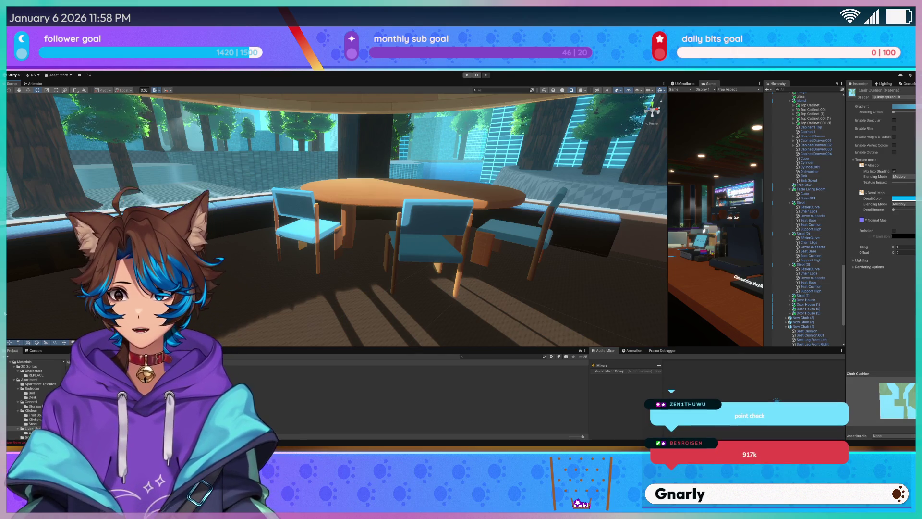
pyautogui.moveTo(364, 202)
pyautogui.mouseDown()
pyautogui.moveTo(368, 190)
pyautogui.moveTo(338, 243)
pyautogui.moveTo(384, 256)
pyautogui.moveTo(317, 250)
pyautogui.mouseUp()
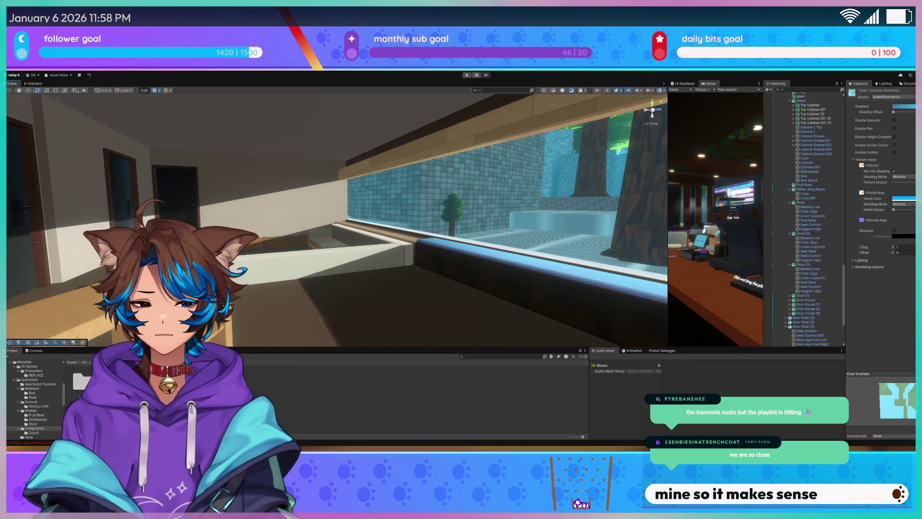
pyautogui.moveTo(432, 269)
pyautogui.mouseDown()
pyautogui.moveTo(332, 259)
pyautogui.moveTo(259, 265)
pyautogui.moveTo(254, 231)
pyautogui.moveTo(341, 281)
pyautogui.moveTo(228, 289)
pyautogui.moveTo(467, 221)
pyautogui.mouseUp()
pyautogui.moveTo(416, 219)
pyautogui.mouseDown()
pyautogui.moveTo(391, 220)
pyautogui.moveTo(362, 247)
pyautogui.moveTo(332, 213)
pyautogui.mouseUp()
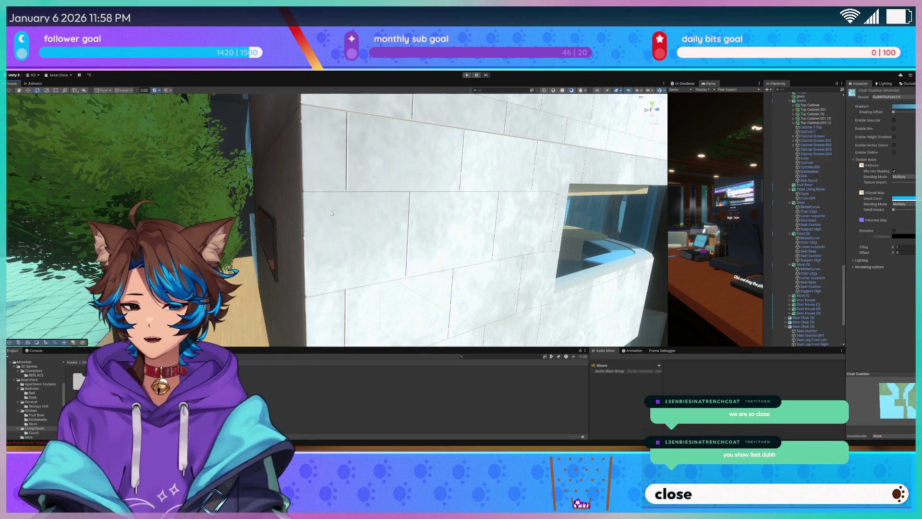
pyautogui.moveTo(331, 213)
pyautogui.mouseDown()
pyautogui.moveTo(380, 198)
pyautogui.moveTo(413, 233)
pyautogui.moveTo(260, 262)
pyautogui.moveTo(343, 253)
pyautogui.moveTo(325, 274)
pyautogui.moveTo(338, 269)
pyautogui.mouseUp()
# - Select Door House (3) and view its dark doorway from two angles
pyautogui.click(216, 202)
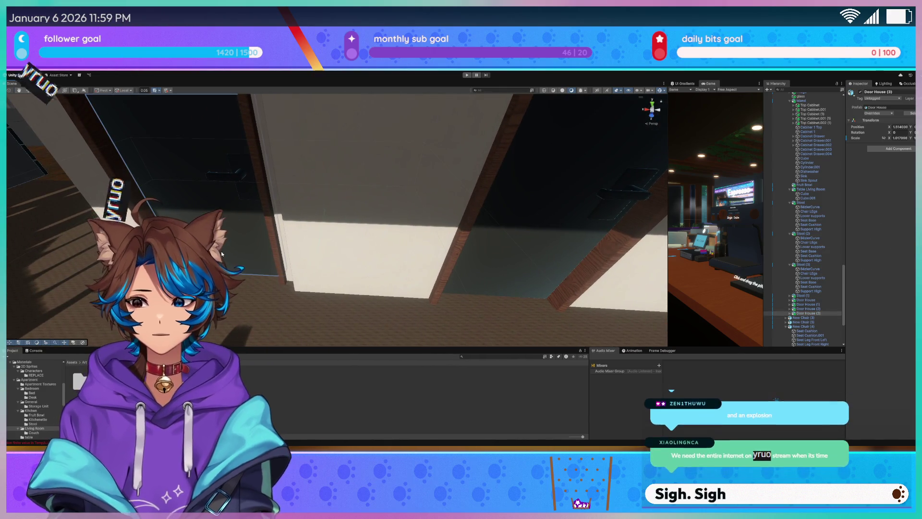
pyautogui.moveTo(307, 229)
pyautogui.mouseDown()
pyautogui.moveTo(412, 206)
pyautogui.moveTo(386, 265)
pyautogui.mouseUp()
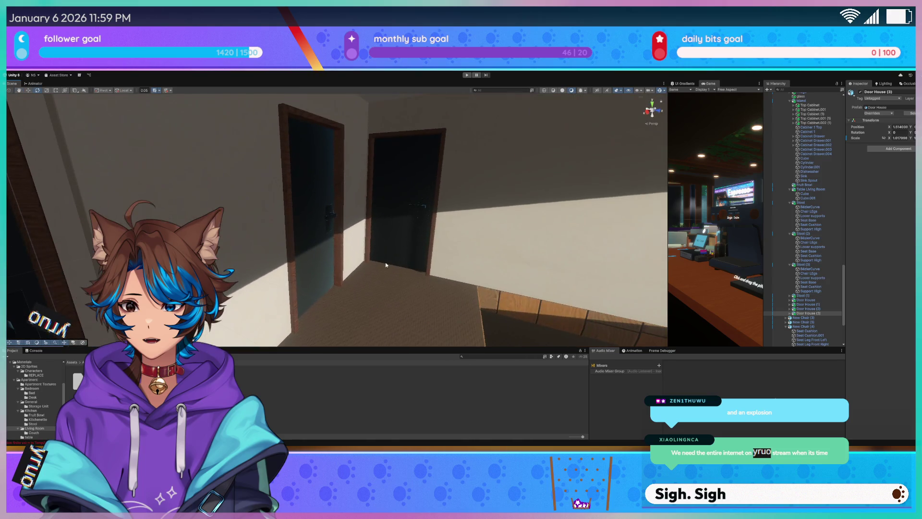
pyautogui.moveTo(409, 233)
pyautogui.mouseDown()
pyautogui.moveTo(456, 200)
pyautogui.moveTo(422, 226)
pyautogui.moveTo(505, 228)
pyautogui.moveTo(410, 224)
pyautogui.moveTo(440, 230)
pyautogui.mouseUp()
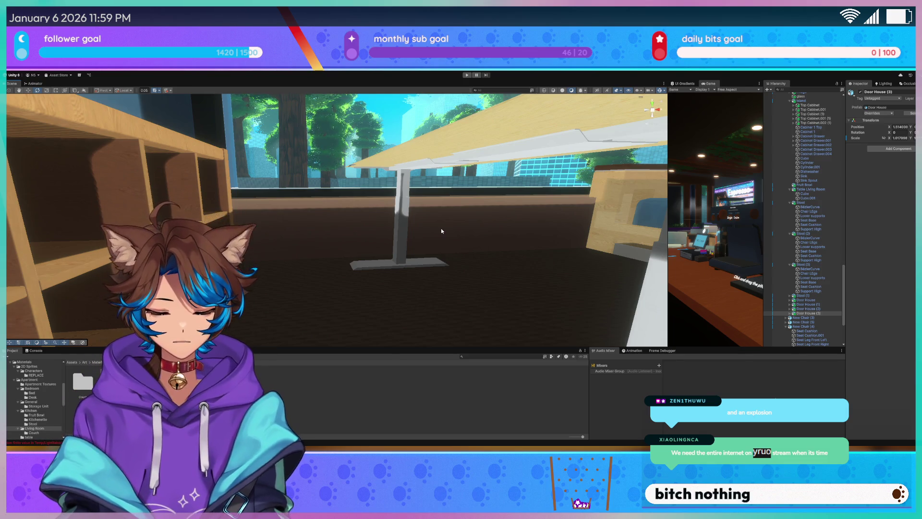
# - Fly past the desk and table into the bedroom, then select the Water object
pyautogui.moveTo(441, 231)
pyautogui.mouseDown()
pyautogui.moveTo(470, 193)
pyautogui.moveTo(483, 130)
pyautogui.mouseUp()
pyautogui.moveTo(451, 195)
pyautogui.mouseDown()
pyautogui.moveTo(485, 229)
pyautogui.moveTo(473, 227)
pyautogui.mouseUp()
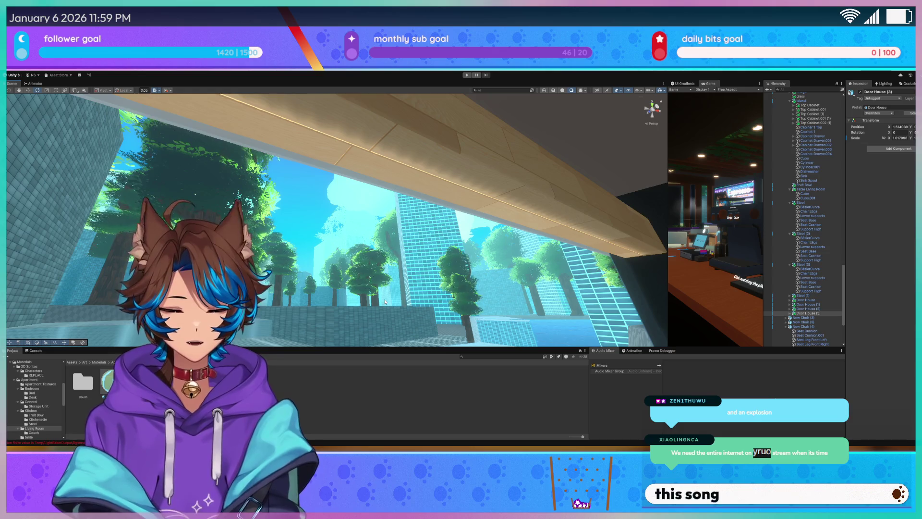
pyautogui.moveTo(318, 278)
pyautogui.mouseDown()
pyautogui.moveTo(361, 299)
pyautogui.moveTo(304, 303)
pyautogui.moveTo(336, 308)
pyautogui.moveTo(265, 160)
pyautogui.moveTo(336, 201)
pyautogui.moveTo(319, 272)
pyautogui.moveTo(284, 181)
pyautogui.moveTo(223, 178)
pyautogui.mouseUp()
pyautogui.click(336, 201)
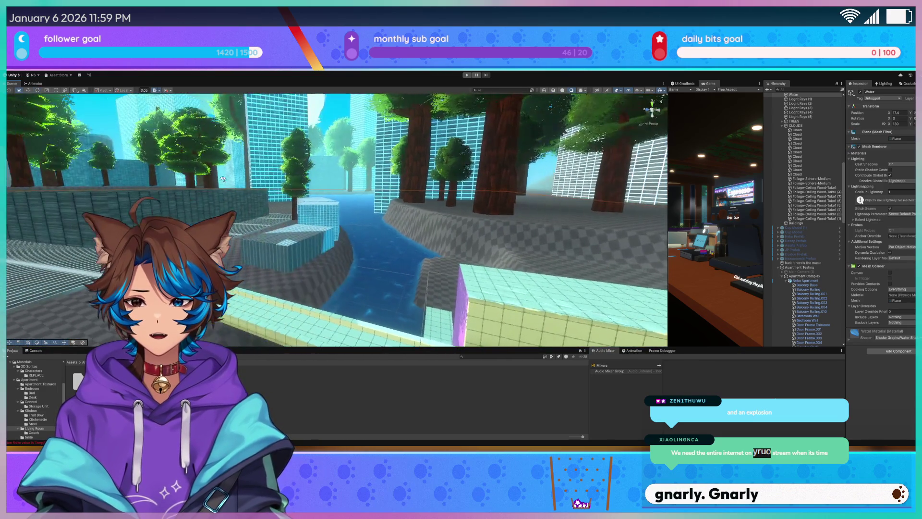
# - Turn from the river over the apartment and select a Foliage-Sphere-Medium tree canopy
pyautogui.moveTo(252, 214)
pyautogui.mouseDown()
pyautogui.moveTo(300, 140)
pyautogui.moveTo(308, 271)
pyautogui.moveTo(296, 322)
pyautogui.moveTo(292, 225)
pyautogui.moveTo(296, 307)
pyautogui.moveTo(233, 248)
pyautogui.mouseUp()
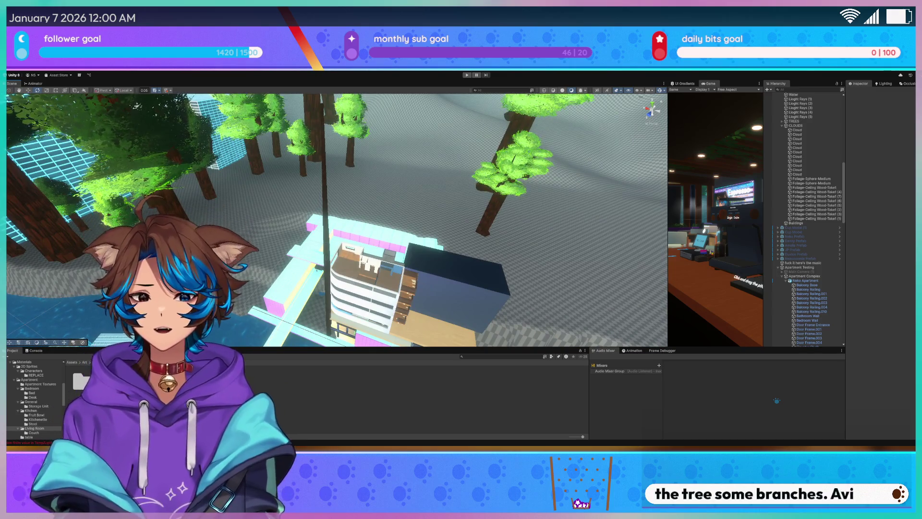
pyautogui.moveTo(266, 205); pyautogui.dragTo(236, 198)
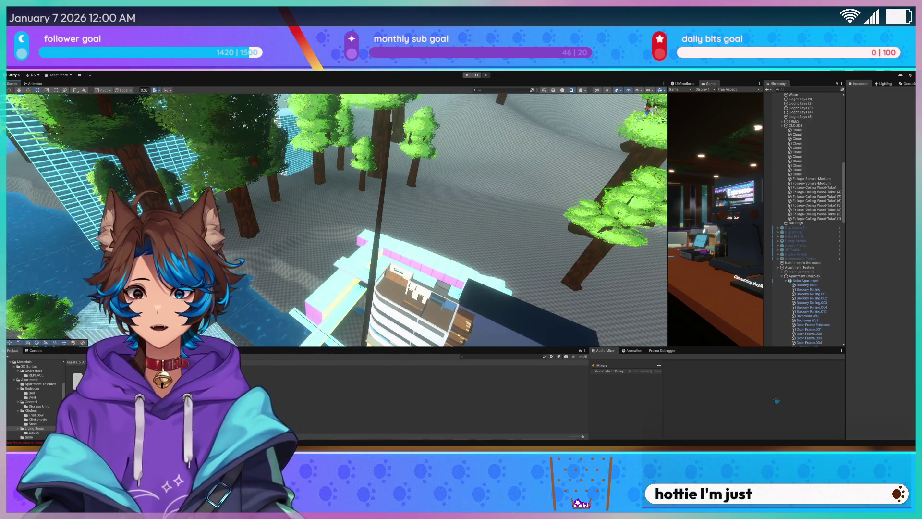
pyautogui.click(211, 204)
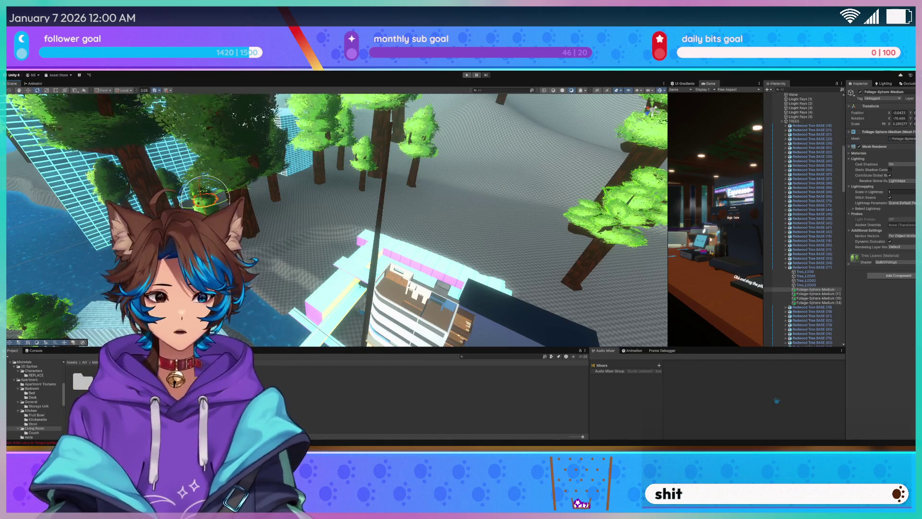
# - Collapse TREES, expand Guildhouse no bevel and collapse its Furniture group in the Hierarchy
pyautogui.scroll(3, 780, 165)
pyautogui.click(781, 154)
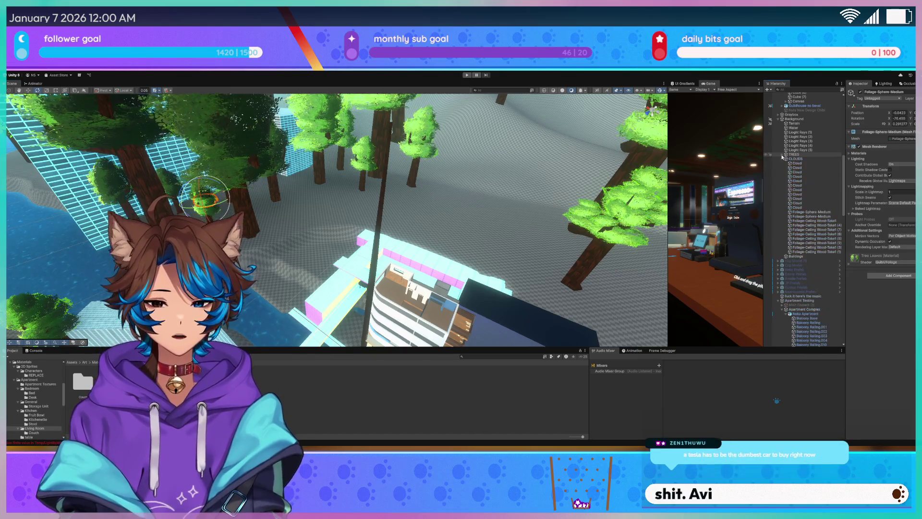
pyautogui.scroll(3, 783, 157)
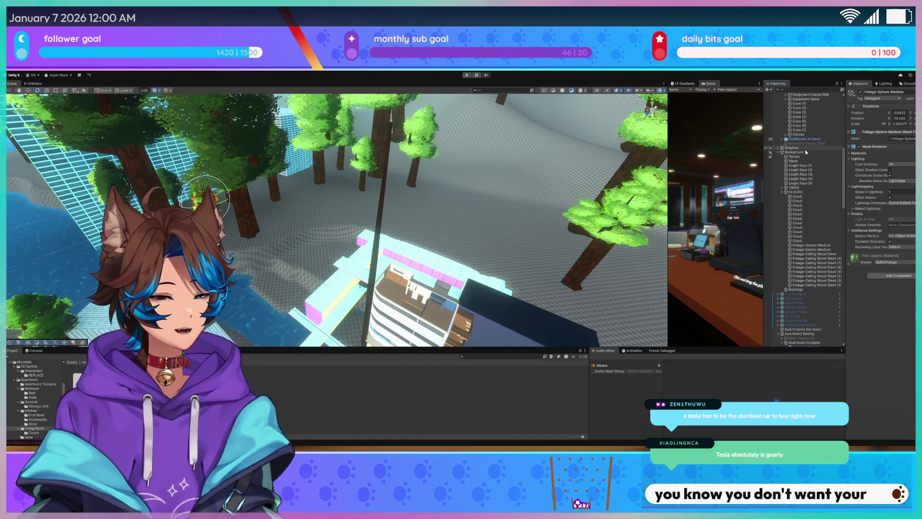
pyautogui.scroll(1, 801, 144)
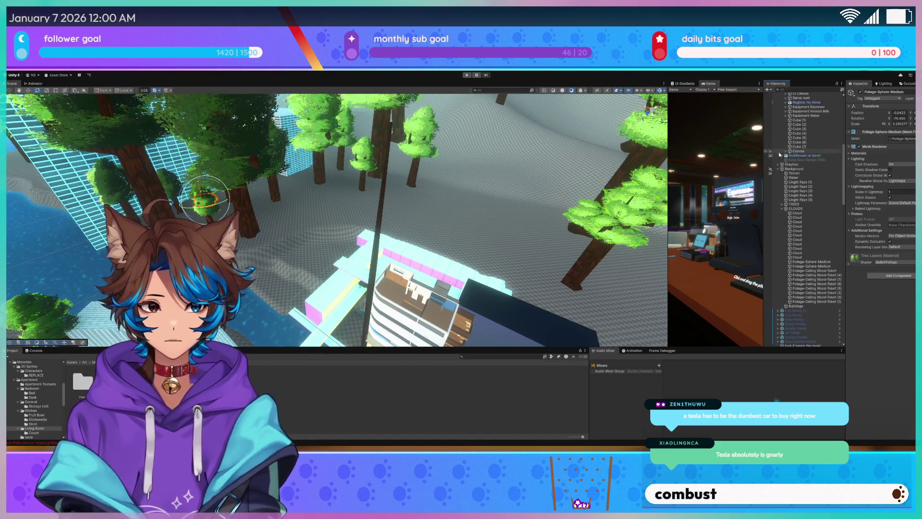
pyautogui.click(784, 156)
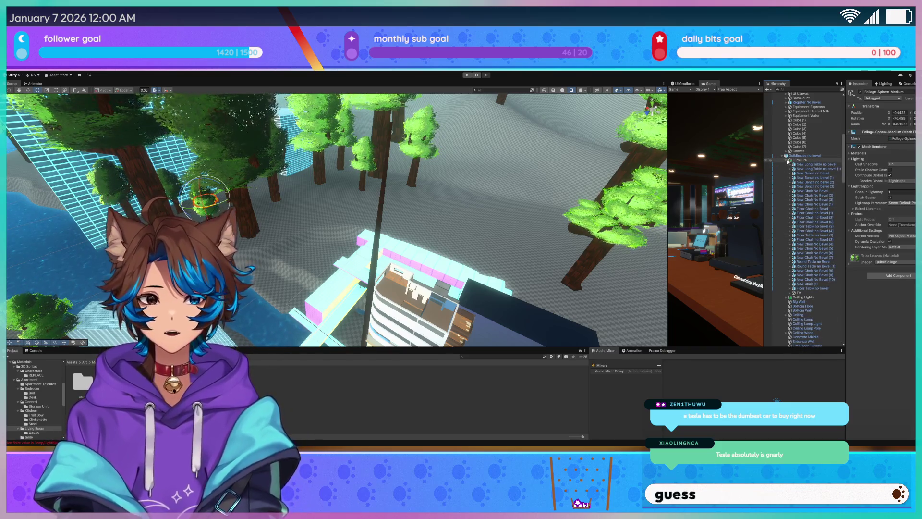
pyautogui.click(787, 160)
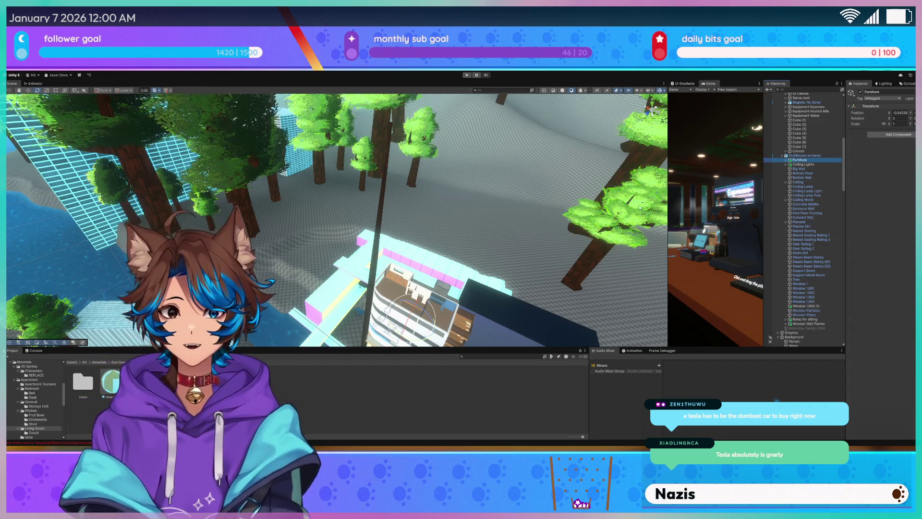
pyautogui.press('Up')
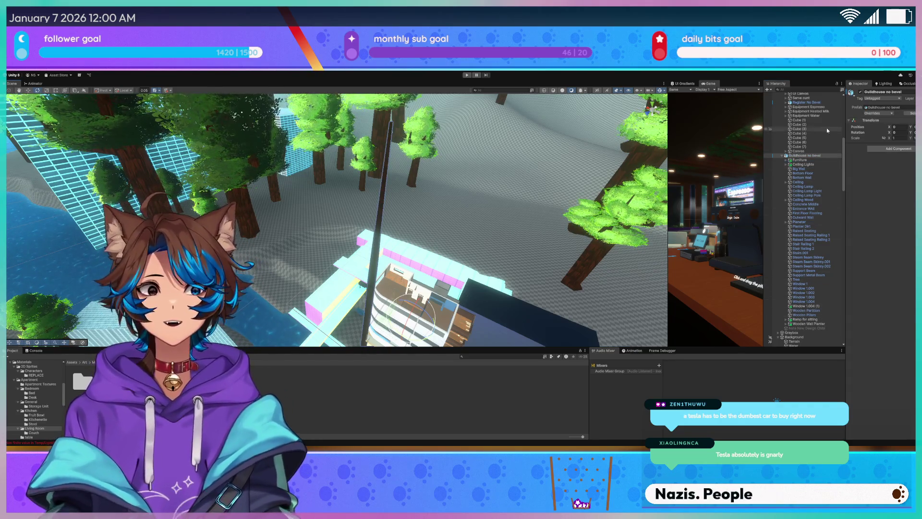
# - Collapse the Background group and select the Tree object to inspect its Tree material
pyautogui.scroll(-2, 812, 182)
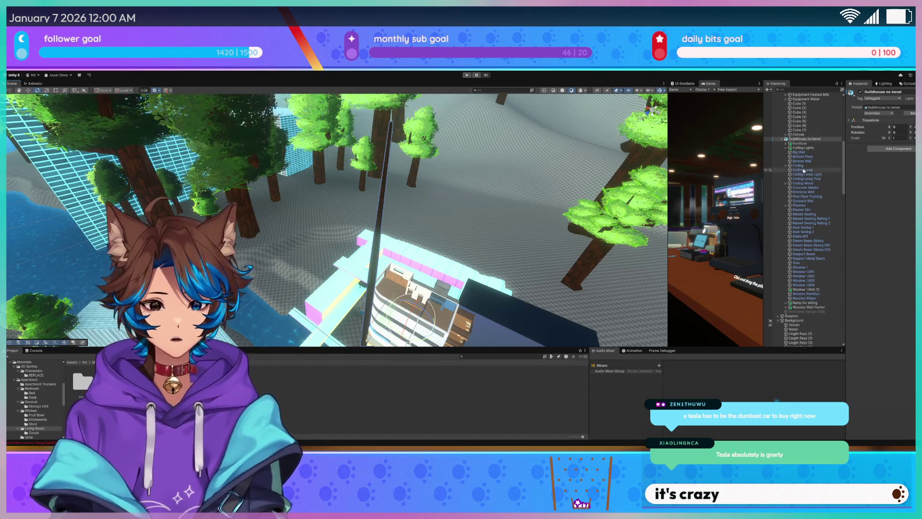
pyautogui.scroll(-2, 807, 176)
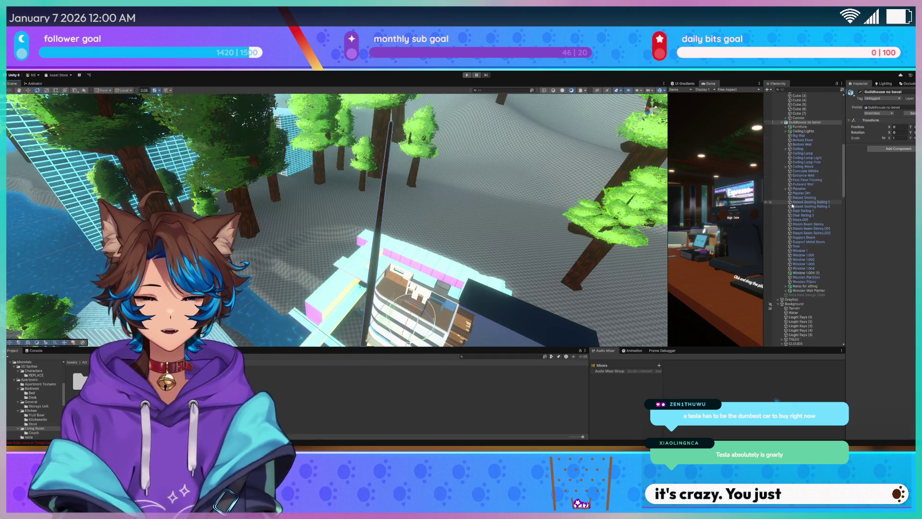
pyautogui.click(779, 303)
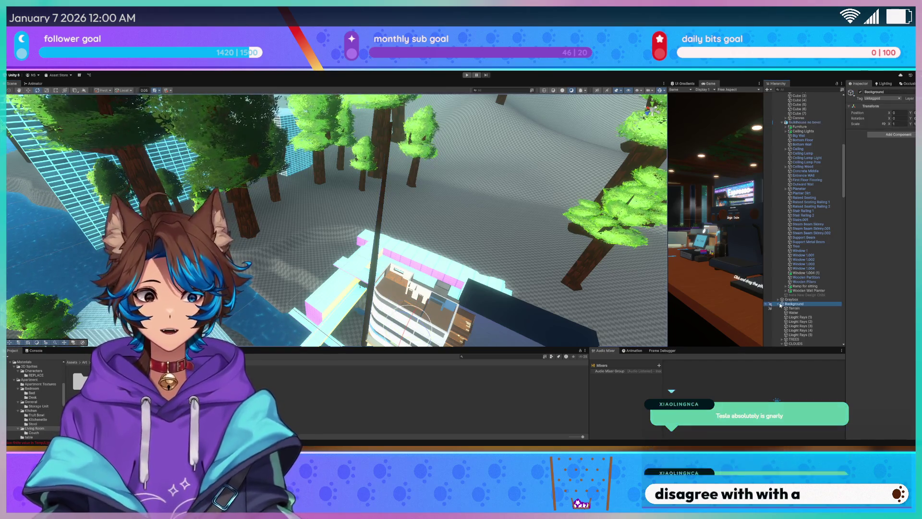
pyautogui.click(383, 187)
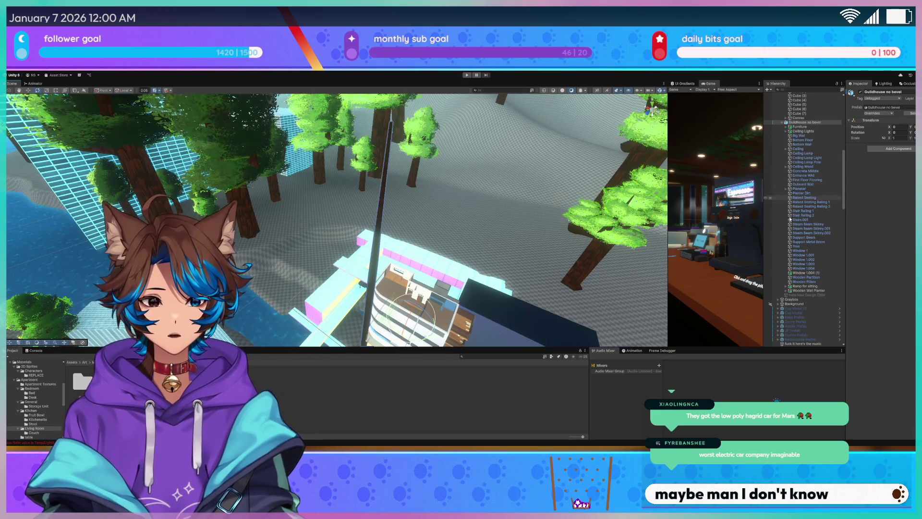
pyautogui.click(801, 248)
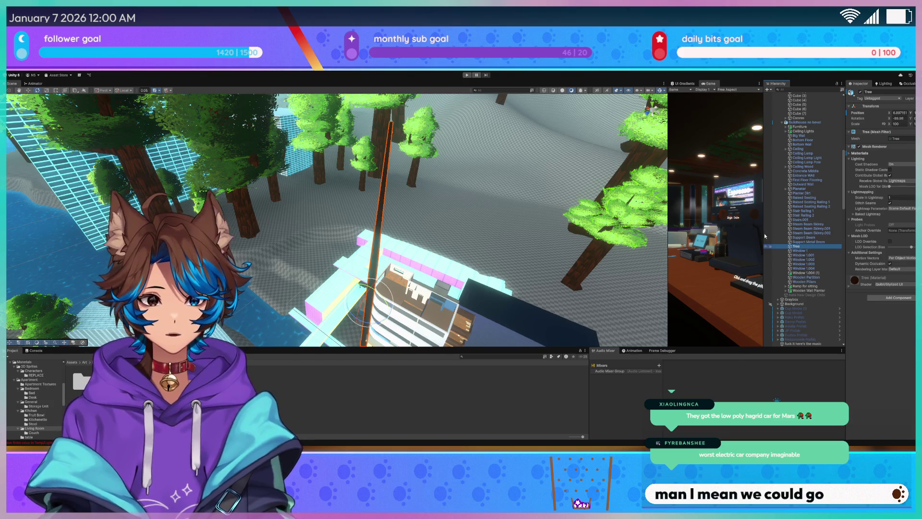
# - Select the Tree's Foliage-Sphere-Medium and shrink its scale from about 0.29 to 0.20
pyautogui.press('Right')
pyautogui.press('Down')
pyautogui.moveTo(433, 216)
pyautogui.mouseDown()
pyautogui.moveTo(462, 223)
pyautogui.moveTo(499, 180)
pyautogui.mouseUp()
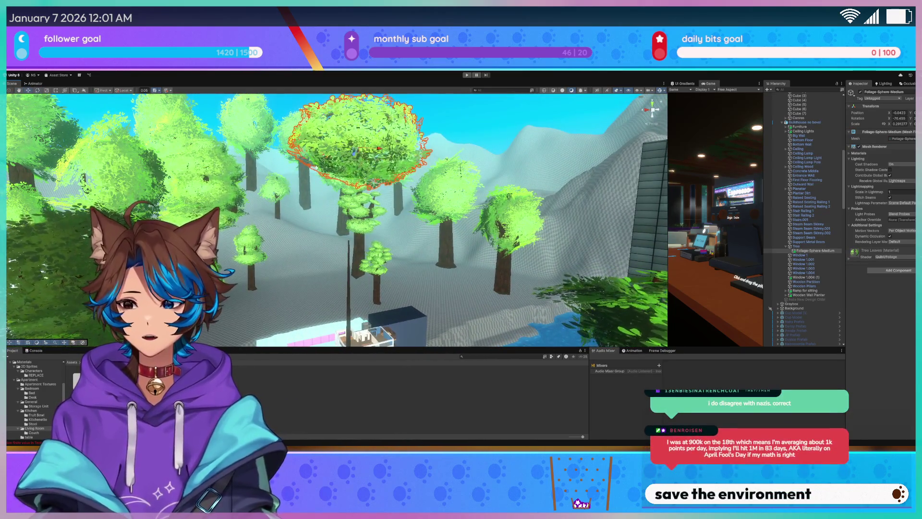
pyautogui.scroll(2, 352, 178)
pyautogui.moveTo(352, 177)
pyautogui.mouseDown()
pyautogui.moveTo(366, 184)
pyautogui.moveTo(376, 277)
pyautogui.mouseUp()
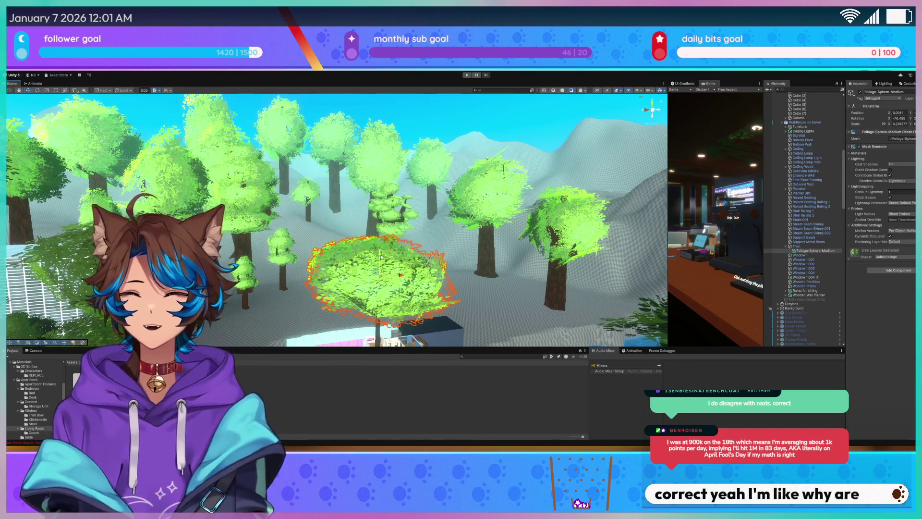
pyautogui.moveTo(370, 207); pyautogui.dragTo(372, 227)
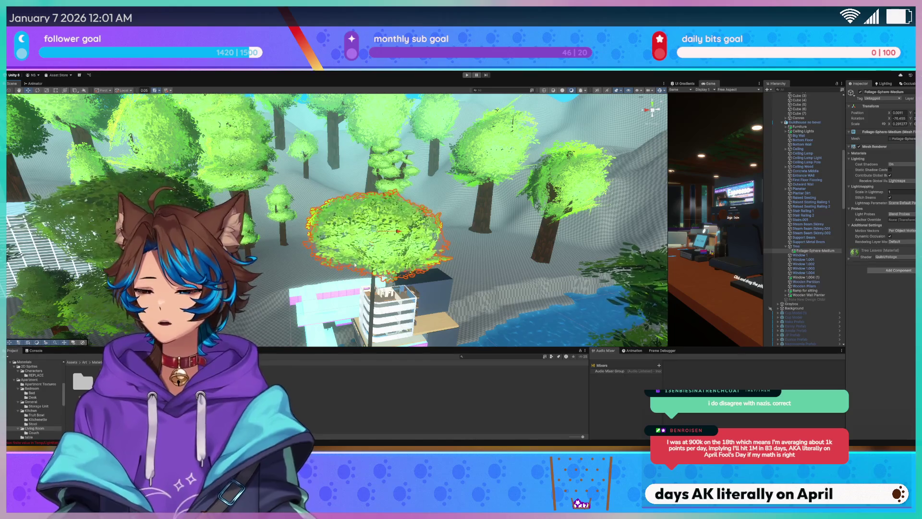
pyautogui.scroll(5, 417, 224)
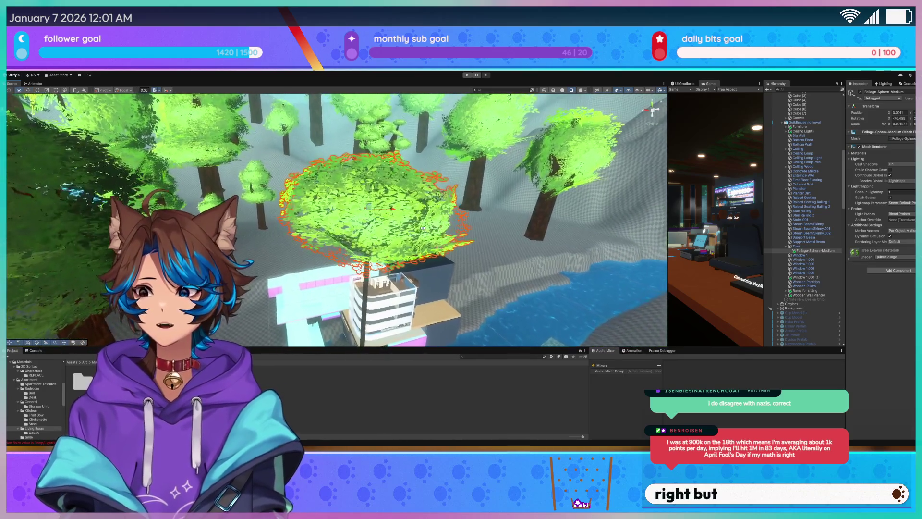
pyautogui.scroll(5, 422, 227)
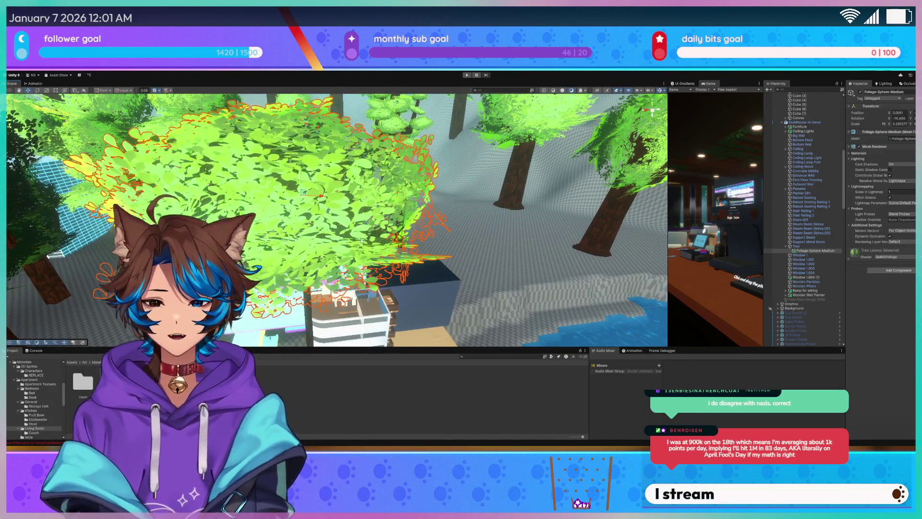
pyautogui.scroll(2, 356, 244)
pyautogui.scroll(5, 356, 244)
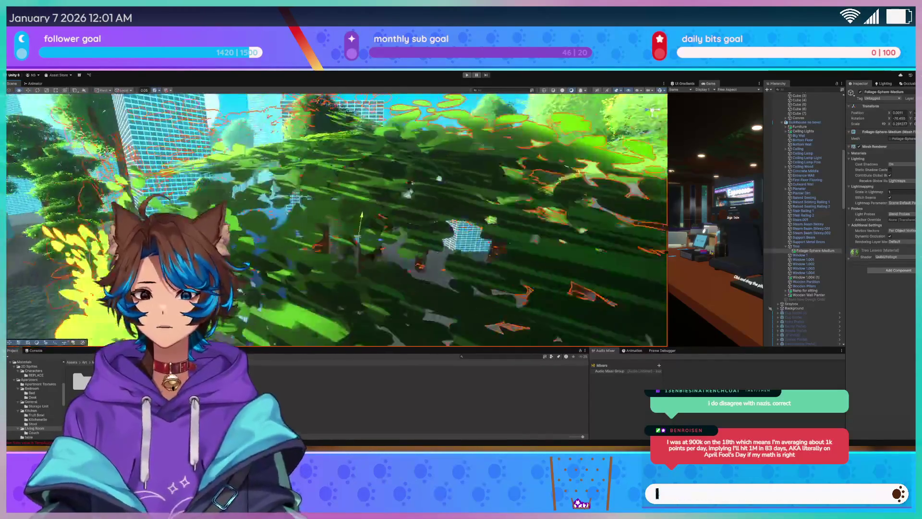
pyautogui.press('r')
pyautogui.moveTo(325, 236)
pyautogui.mouseDown()
pyautogui.moveTo(307, 239)
pyautogui.moveTo(328, 203)
pyautogui.moveTo(323, 239)
pyautogui.moveTo(309, 252)
pyautogui.mouseUp()
# - Duplicate the foliage sphere and move the copy, Foliage-Sphere-Medium (1), below the original
pyautogui.press('w')
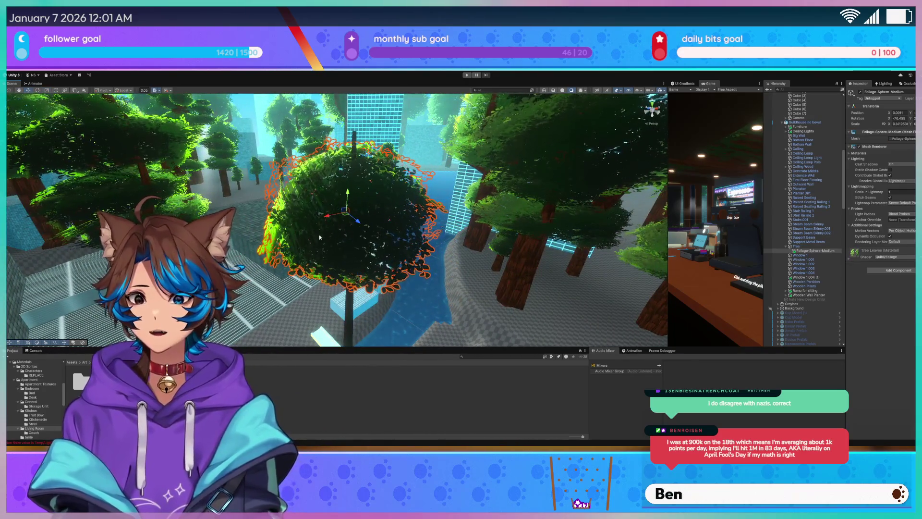
pyautogui.moveTo(346, 213); pyautogui.dragTo(423, 186)
pyautogui.press('f')
pyautogui.hotkey('ctrl', 'd')
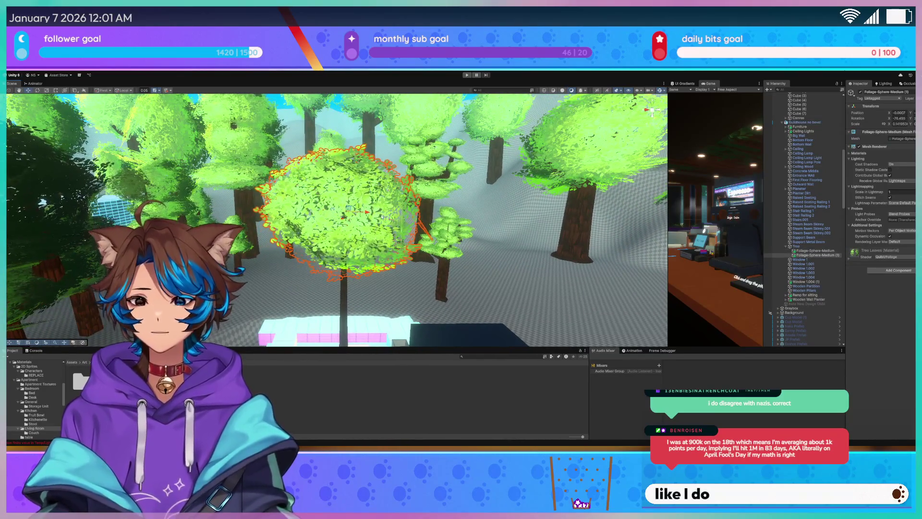
pyautogui.moveTo(343, 195); pyautogui.dragTo(342, 265)
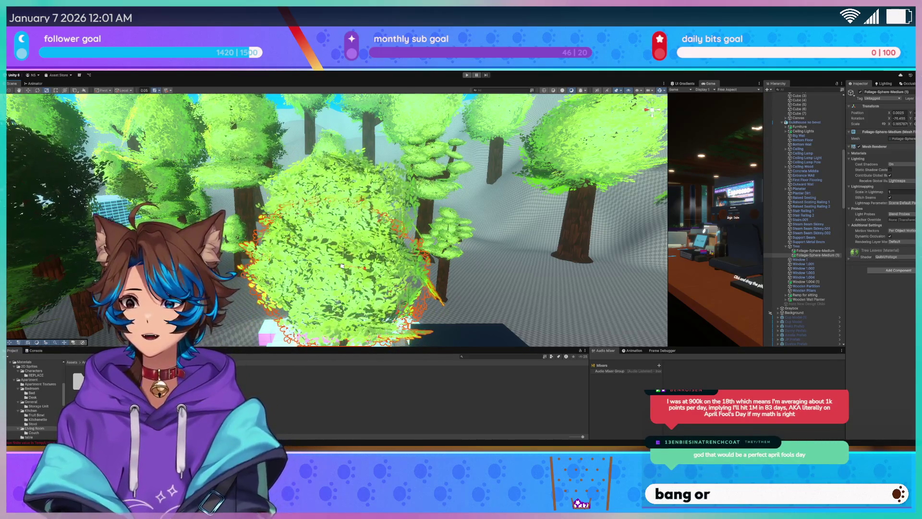
pyautogui.moveTo(343, 265)
pyautogui.mouseDown()
pyautogui.moveTo(303, 271)
pyautogui.moveTo(349, 263)
pyautogui.moveTo(357, 237)
pyautogui.moveTo(356, 247)
pyautogui.moveTo(399, 259)
pyautogui.mouseUp()
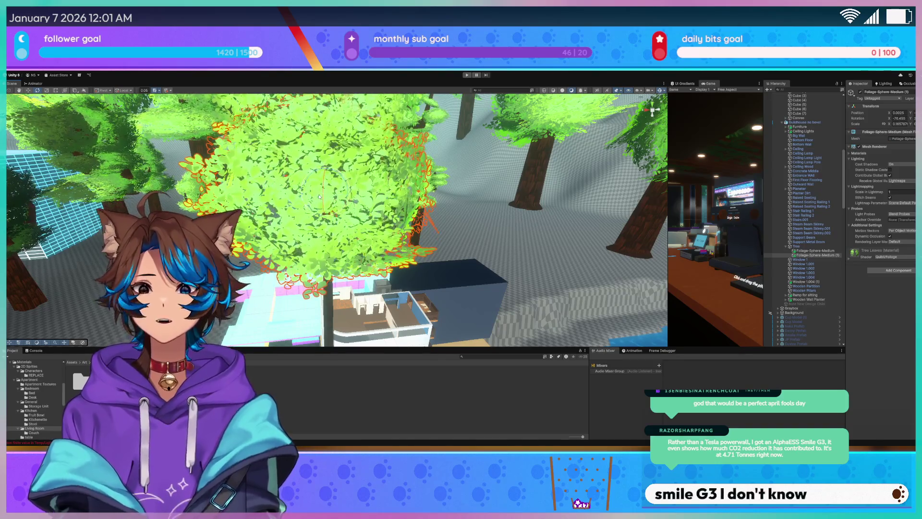
pyautogui.moveTo(343, 198); pyautogui.dragTo(362, 213)
pyautogui.moveTo(340, 228); pyautogui.dragTo(341, 189)
pyautogui.scroll(-3, 341, 188)
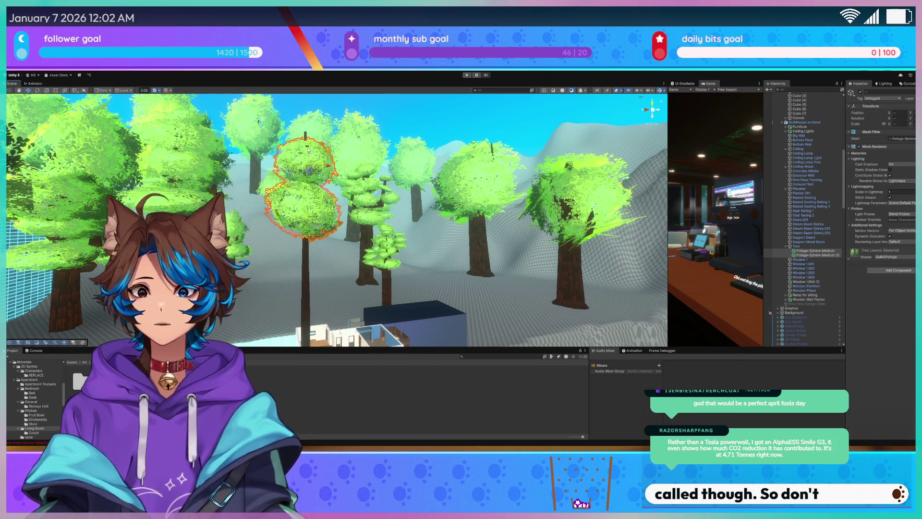
# - Select only the lower foliage sphere and bring the view closer to the tree
pyautogui.click(303, 198)
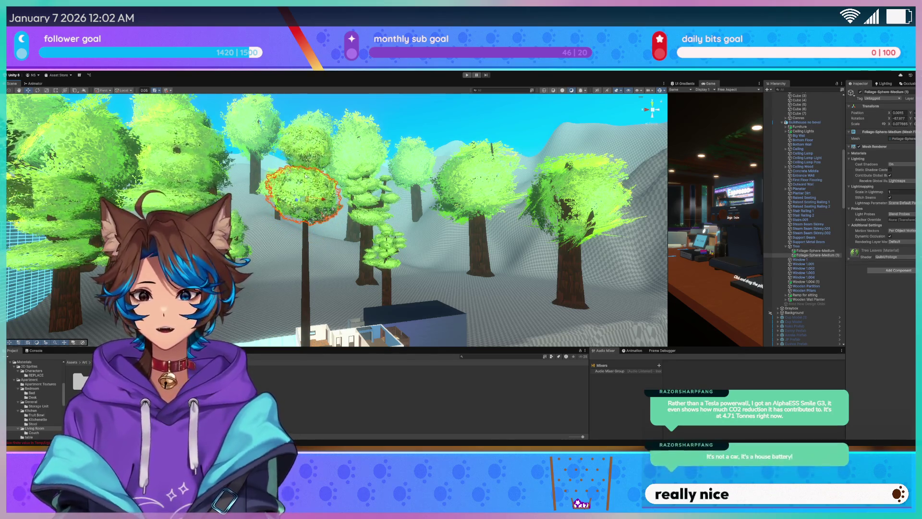
pyautogui.moveTo(305, 166)
pyautogui.mouseDown()
pyautogui.moveTo(276, 178)
pyautogui.moveTo(321, 174)
pyautogui.moveTo(317, 226)
pyautogui.moveTo(314, 211)
pyautogui.moveTo(221, 207)
pyautogui.moveTo(290, 253)
pyautogui.mouseUp()
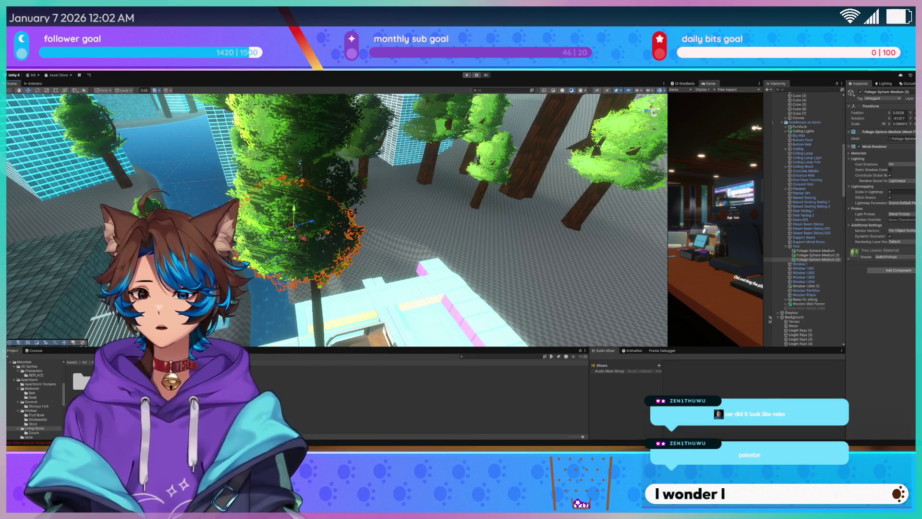
pyautogui.scroll(3, 338, 230)
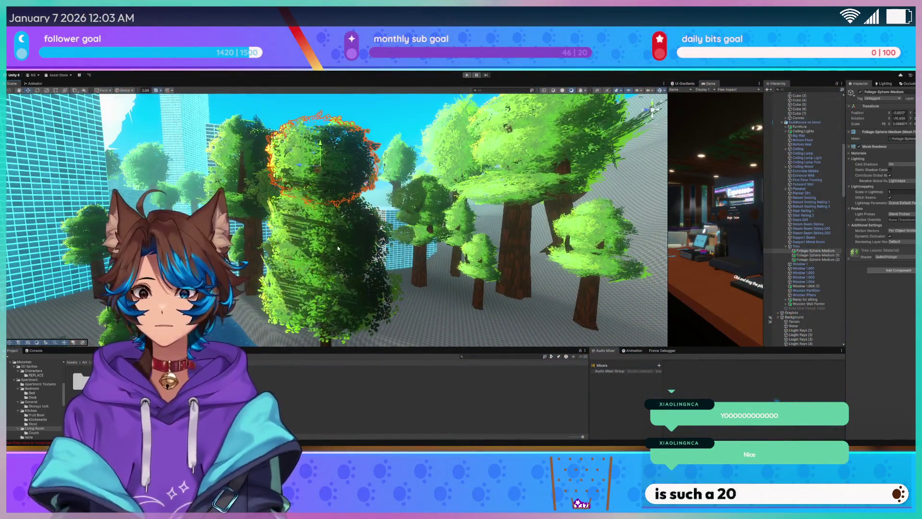
pyautogui.moveTo(338, 248)
pyautogui.mouseDown()
pyautogui.moveTo(323, 283)
pyautogui.moveTo(327, 260)
pyautogui.moveTo(317, 272)
pyautogui.moveTo(340, 166)
pyautogui.moveTo(331, 154)
pyautogui.moveTo(367, 146)
pyautogui.moveTo(376, 182)
pyautogui.mouseUp()
# - Duplicate Foliage-Sphere-Medium (2) into a fourth sphere, (3), and orbit to check the canopy
pyautogui.click(317, 158)
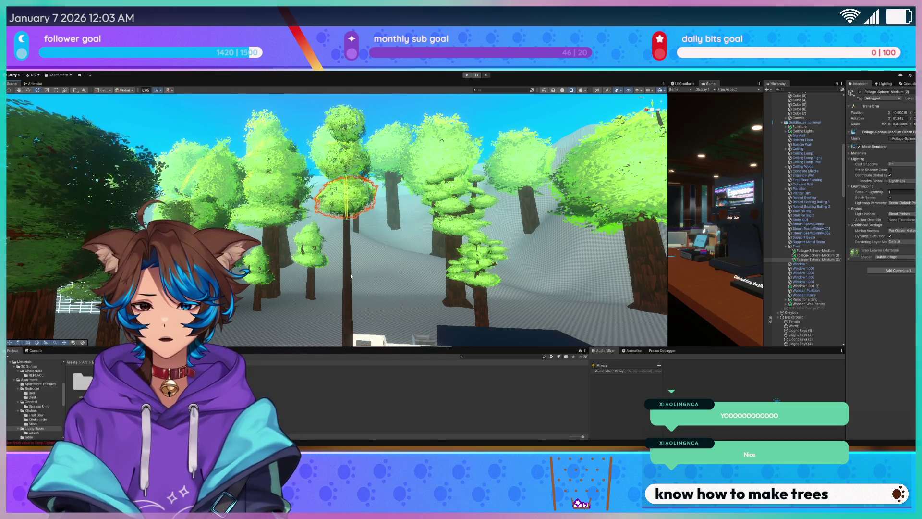
pyautogui.hotkey('ctrl', 'd')
pyautogui.moveTo(350, 276); pyautogui.dragTo(375, 284)
pyautogui.moveTo(335, 197); pyautogui.dragTo(297, 178)
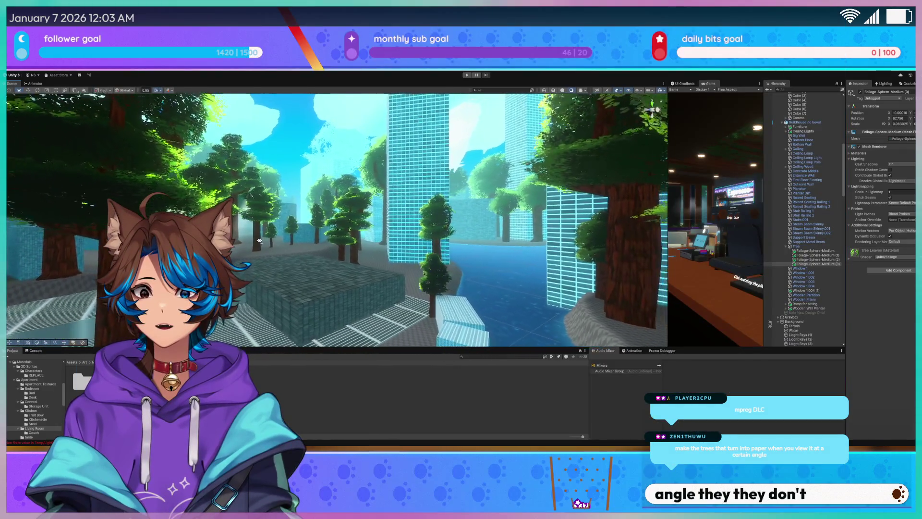
pyautogui.press('w')
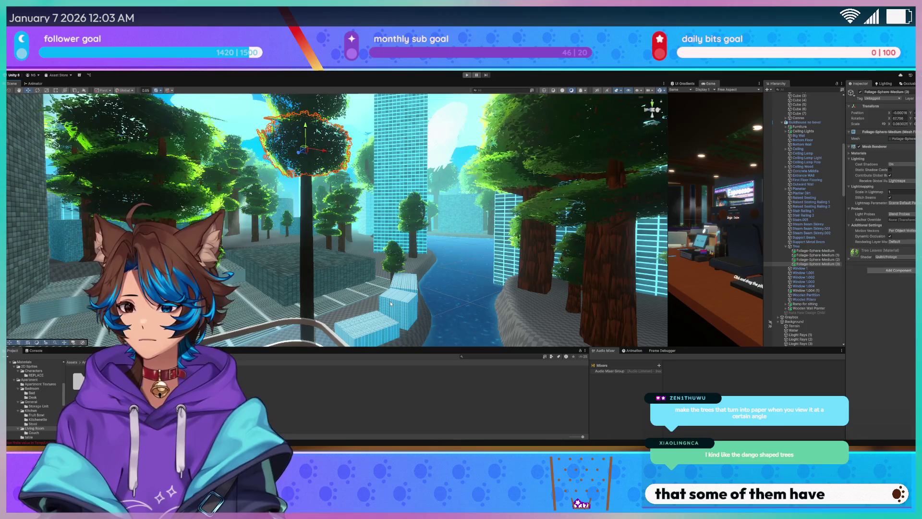
# - Fly the Scene camera through the forest to the treetop sphere beside the white café
pyautogui.moveTo(349, 297); pyautogui.dragTo(329, 298)
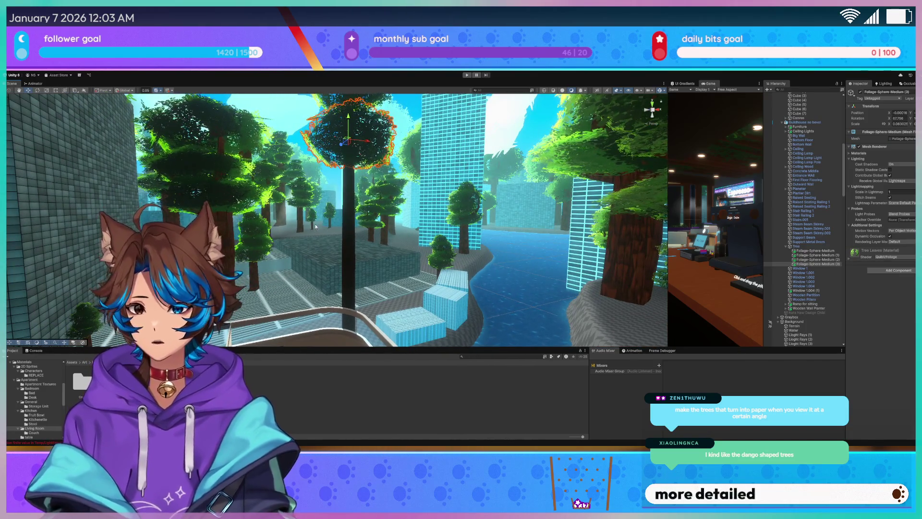
pyautogui.press('w')
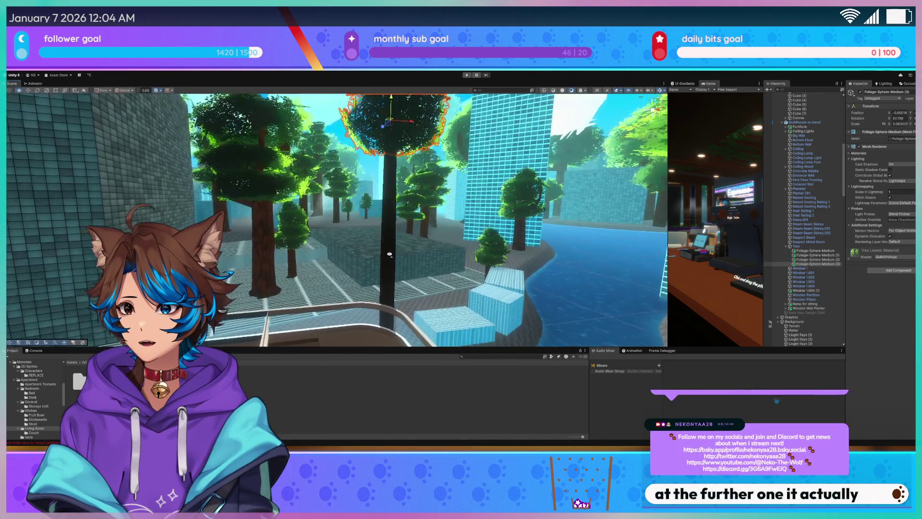
pyautogui.scroll(-2, 397, 250)
pyautogui.scroll(1, 398, 251)
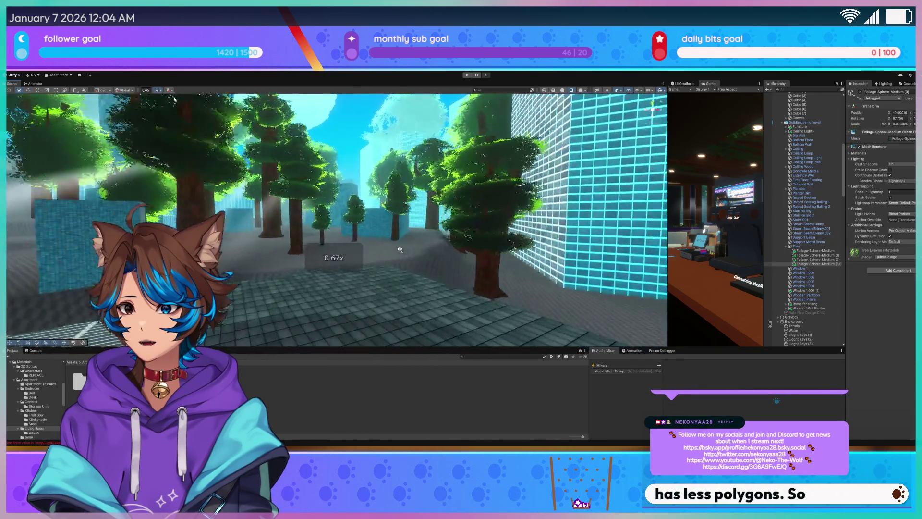
pyautogui.press('w')
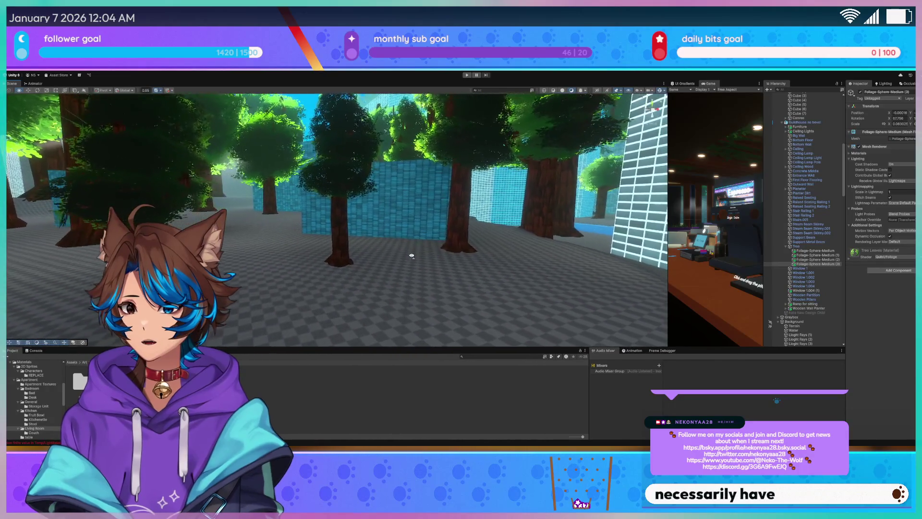
pyautogui.press('w')
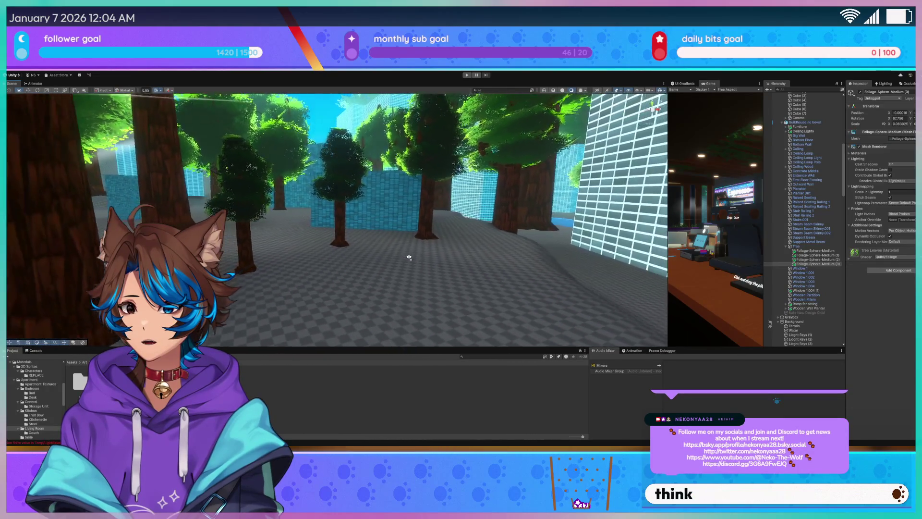
pyautogui.press('w')
pyautogui.press('w')
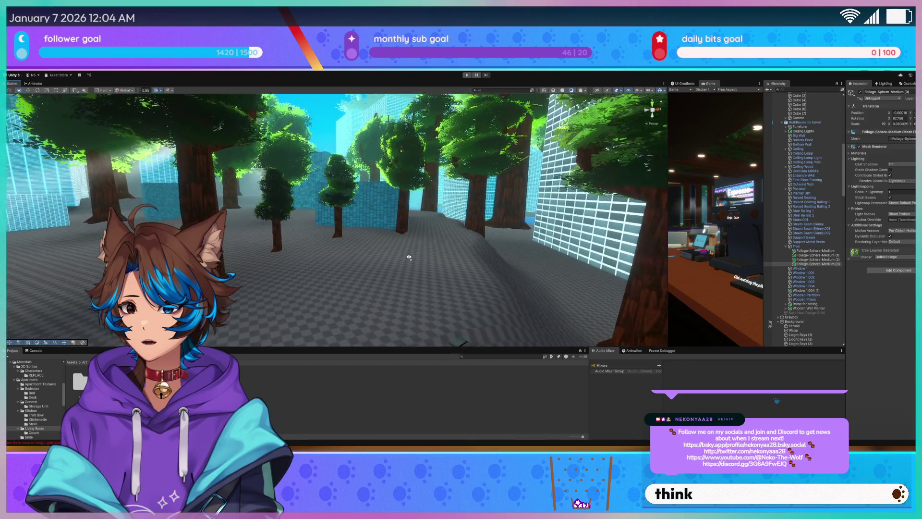
pyautogui.press('w')
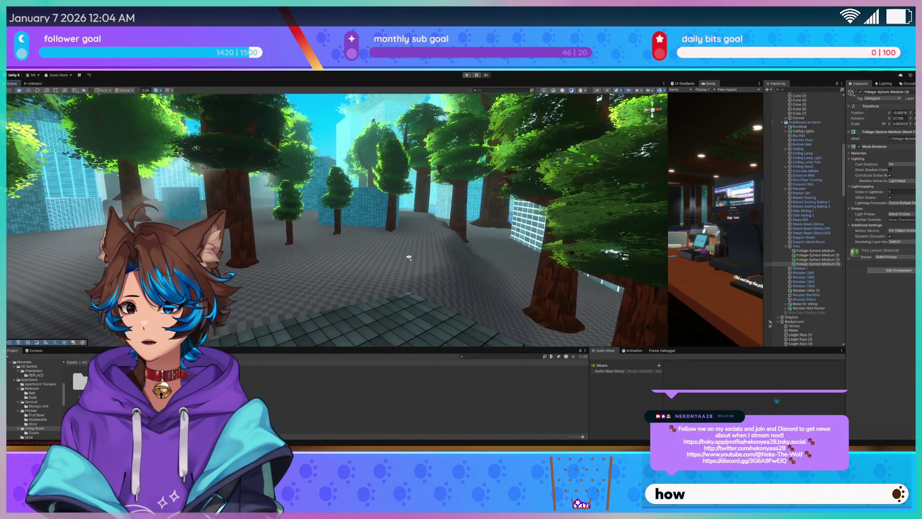
pyautogui.press('w')
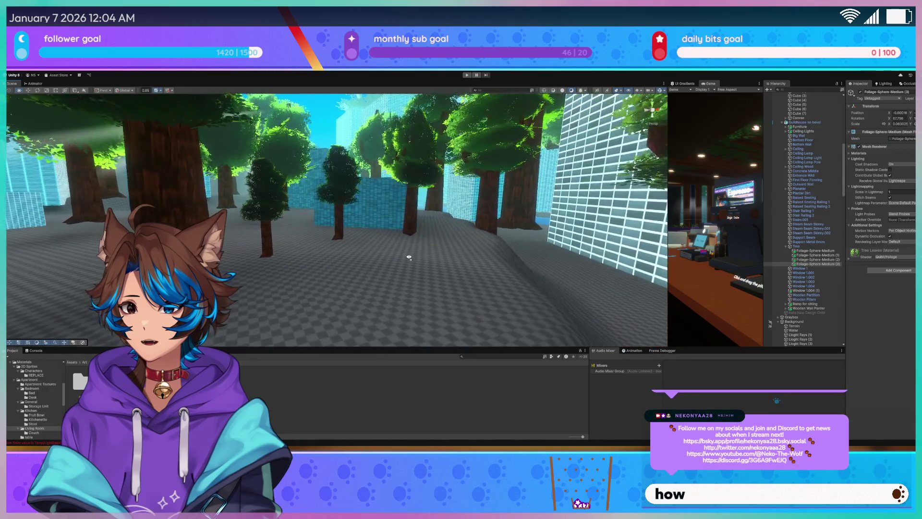
pyautogui.press('w')
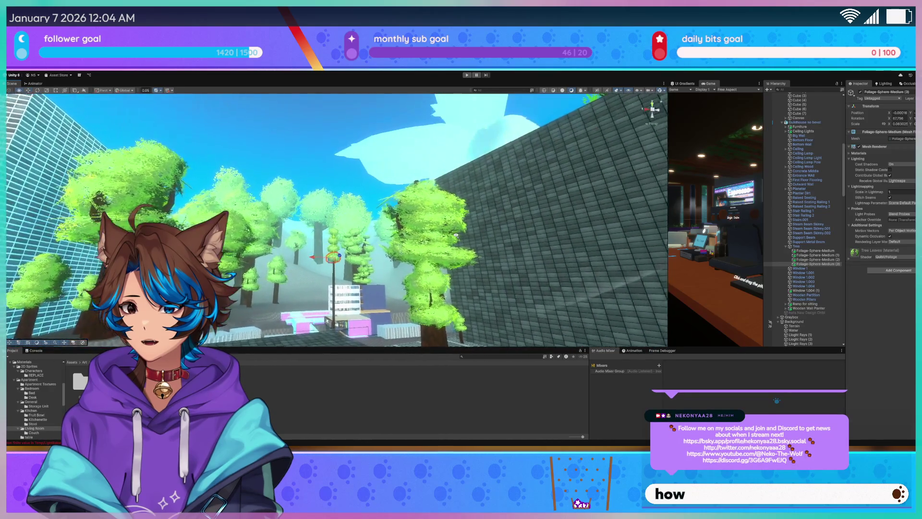
pyautogui.press('w')
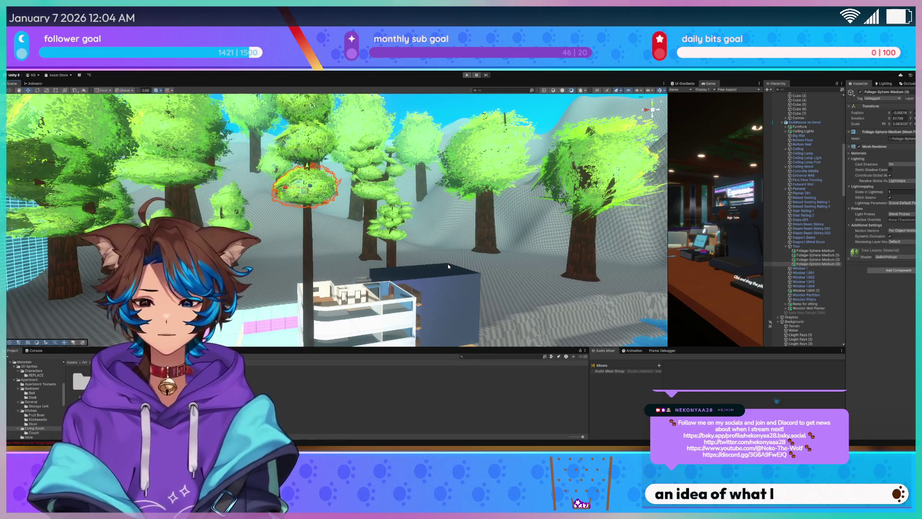
# - Duplicate the treetop foliage sphere, lower the copy toward the building and shrink it slightly
pyautogui.press('w')
pyautogui.hotkey('ctrl', 'd')
pyautogui.press('s')
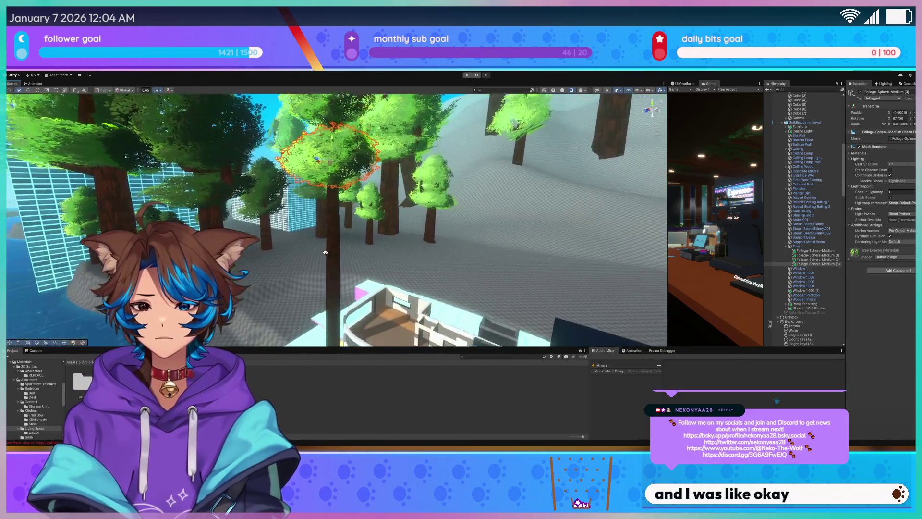
pyautogui.moveTo(343, 166); pyautogui.dragTo(340, 240)
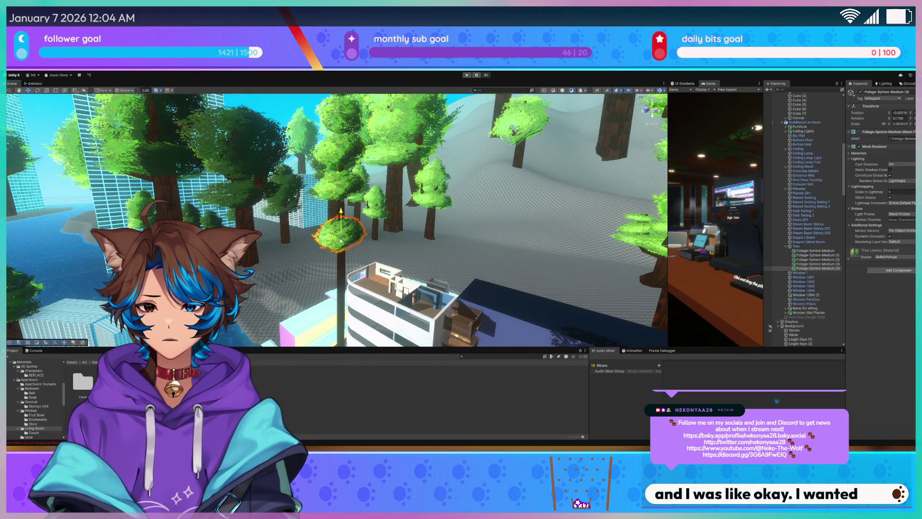
pyautogui.press('w')
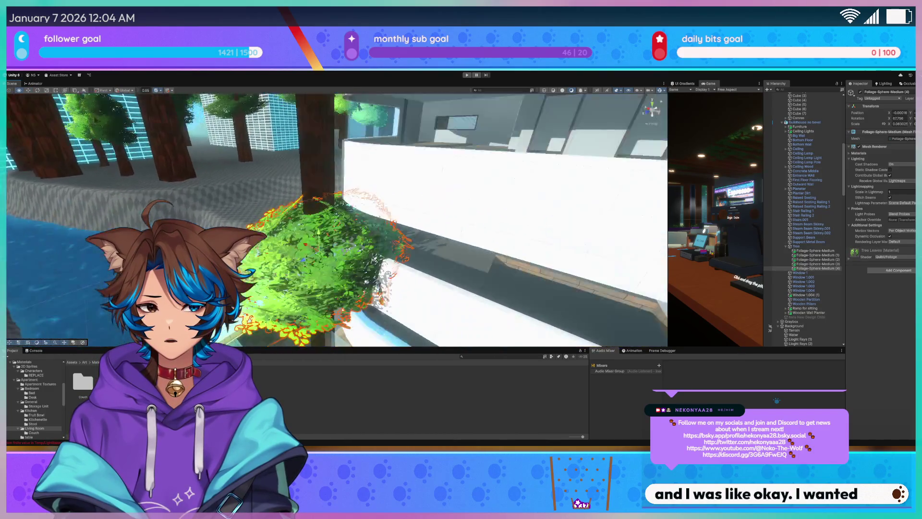
pyautogui.press('s')
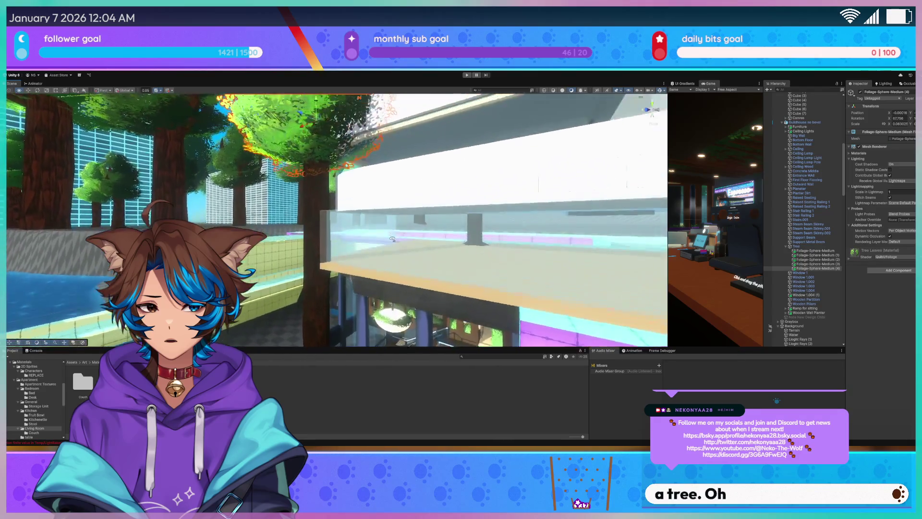
pyautogui.press('w')
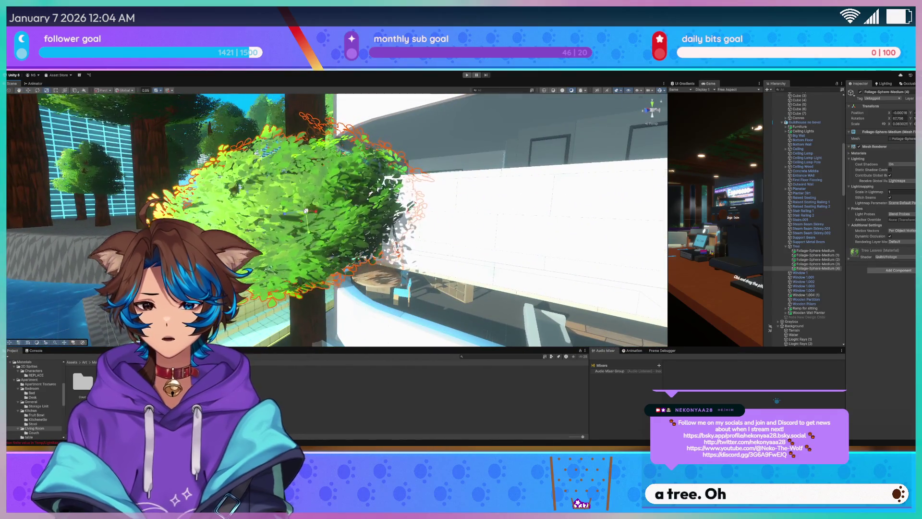
pyautogui.press('s')
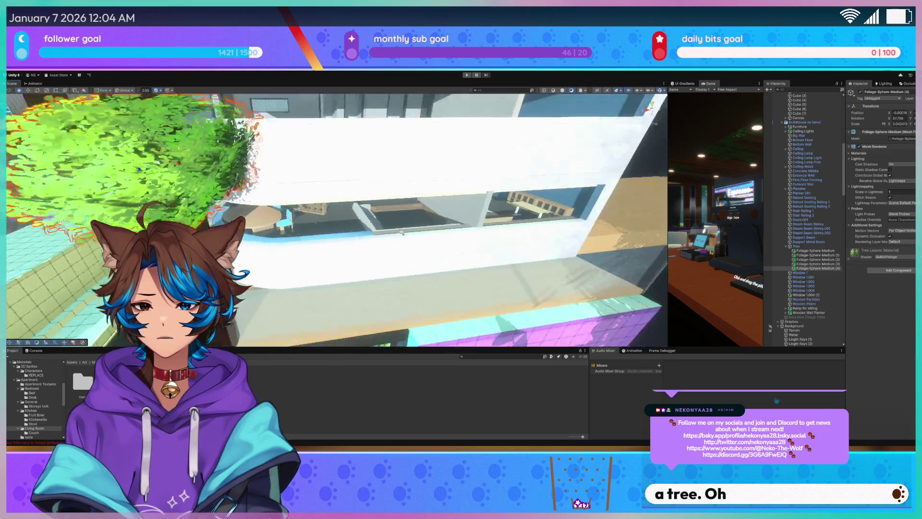
pyautogui.press('w')
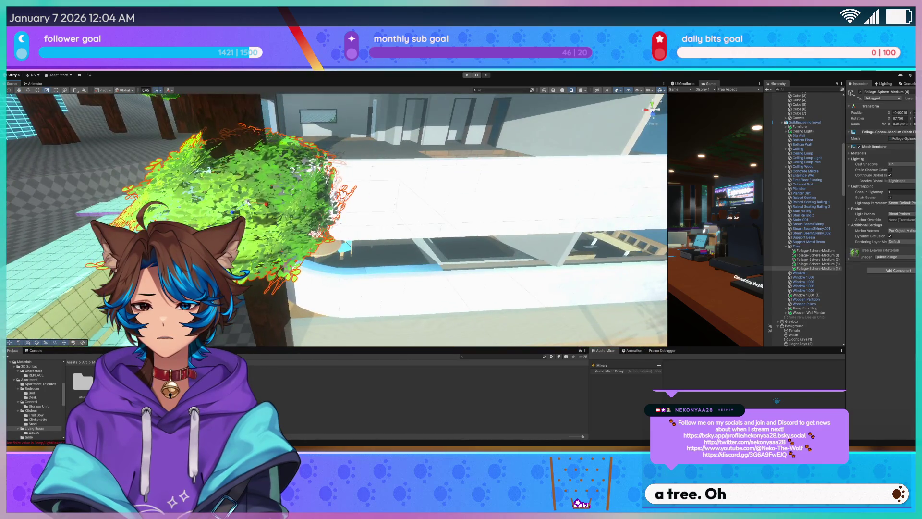
pyautogui.moveTo(232, 201); pyautogui.dragTo(267, 193)
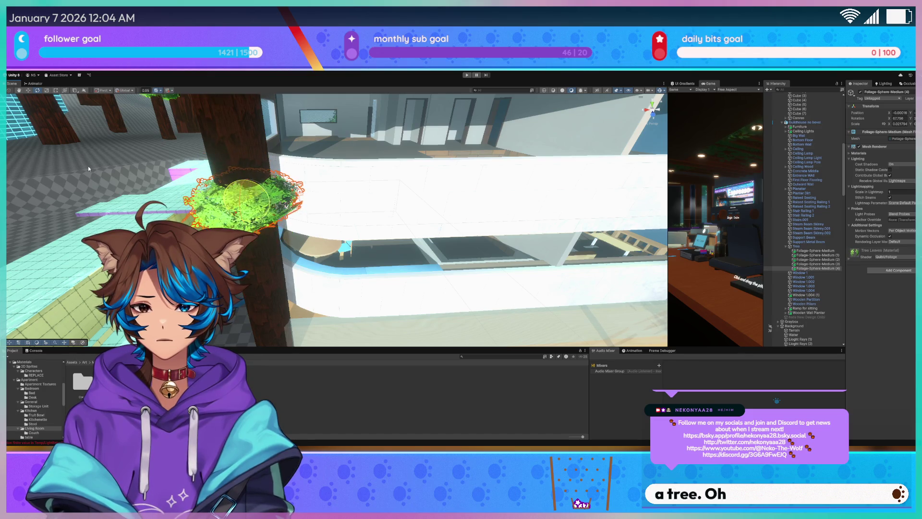
# - Rotate the foliage copy, review it from several angles, then delete it
pyautogui.press('w')
pyautogui.press('f')
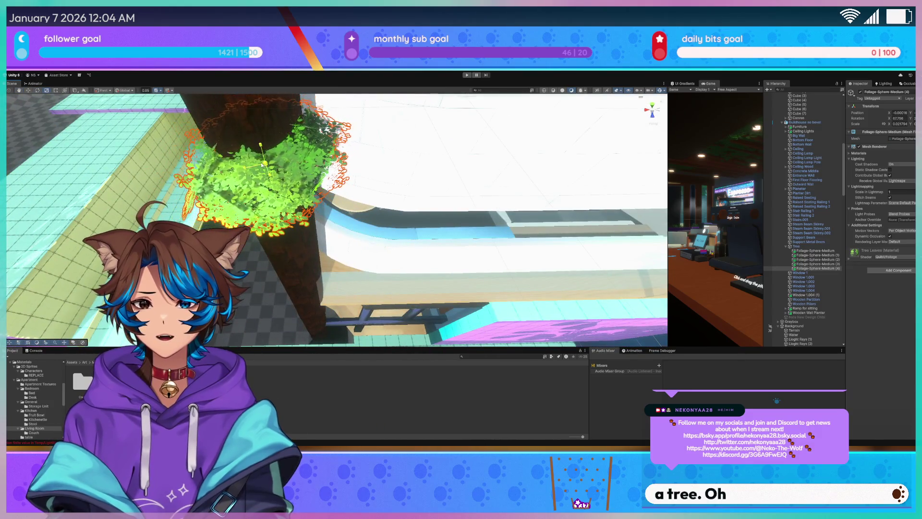
pyautogui.moveTo(257, 165)
pyautogui.mouseDown()
pyautogui.moveTo(235, 172)
pyautogui.moveTo(285, 134)
pyautogui.moveTo(286, 201)
pyautogui.mouseUp()
pyautogui.moveTo(291, 234)
pyautogui.mouseDown()
pyautogui.moveTo(377, 237)
pyautogui.moveTo(336, 211)
pyautogui.moveTo(222, 172)
pyautogui.moveTo(265, 217)
pyautogui.mouseUp()
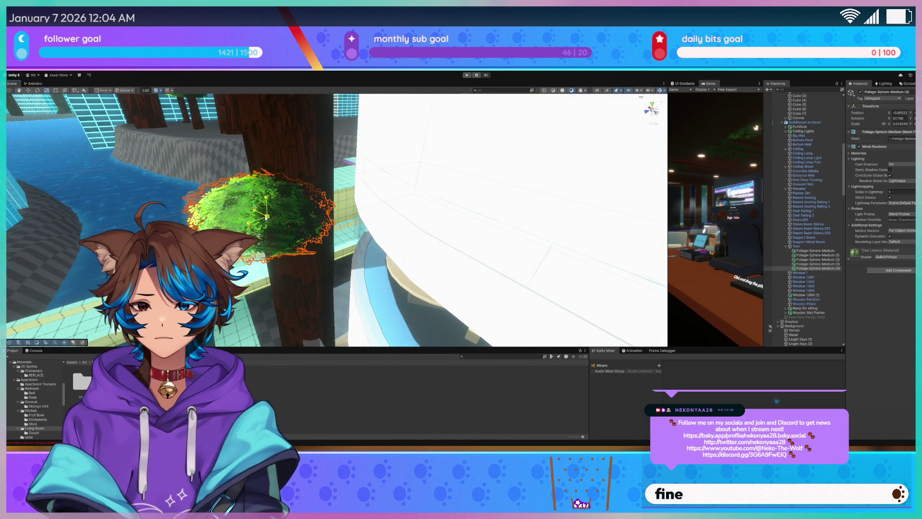
pyautogui.press('e')
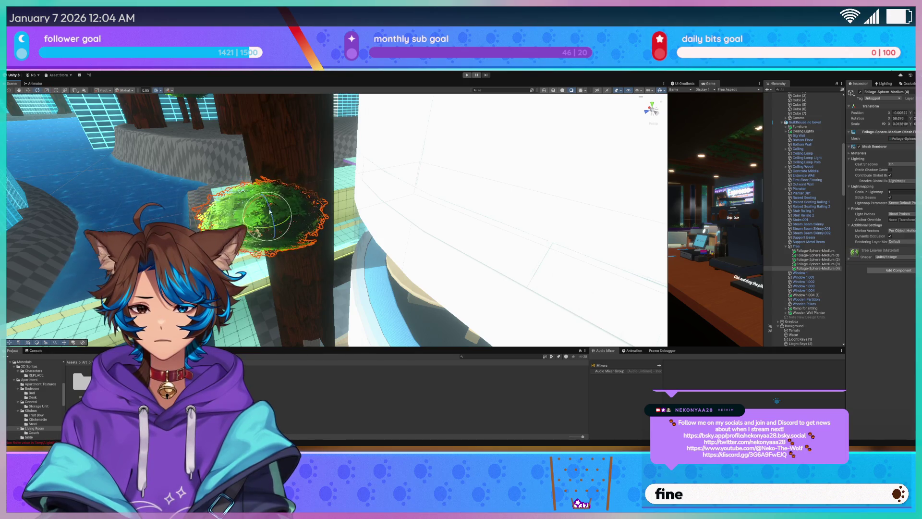
pyautogui.moveTo(267, 198)
pyautogui.mouseDown()
pyautogui.moveTo(252, 211)
pyautogui.moveTo(265, 217)
pyautogui.mouseUp()
pyautogui.moveTo(329, 215)
pyautogui.mouseDown()
pyautogui.moveTo(480, 246)
pyautogui.moveTo(353, 240)
pyautogui.mouseUp()
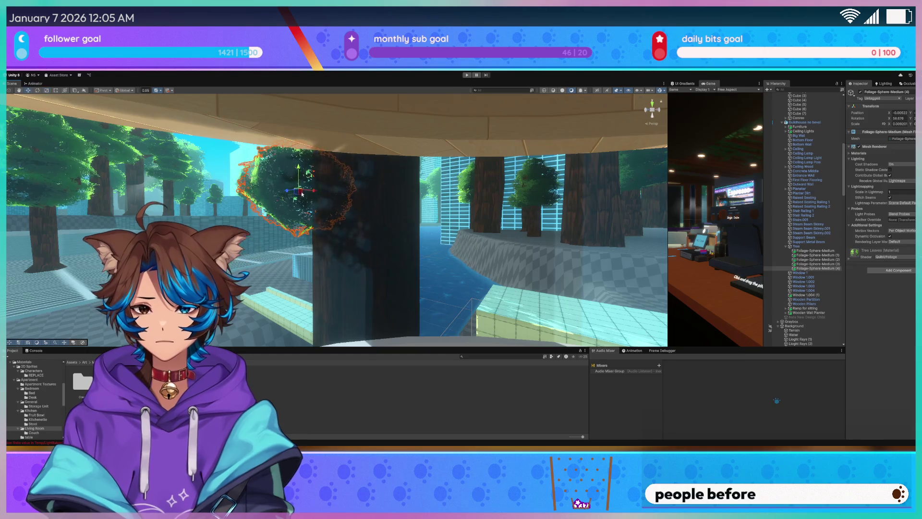
pyautogui.moveTo(300, 194); pyautogui.dragTo(382, 208)
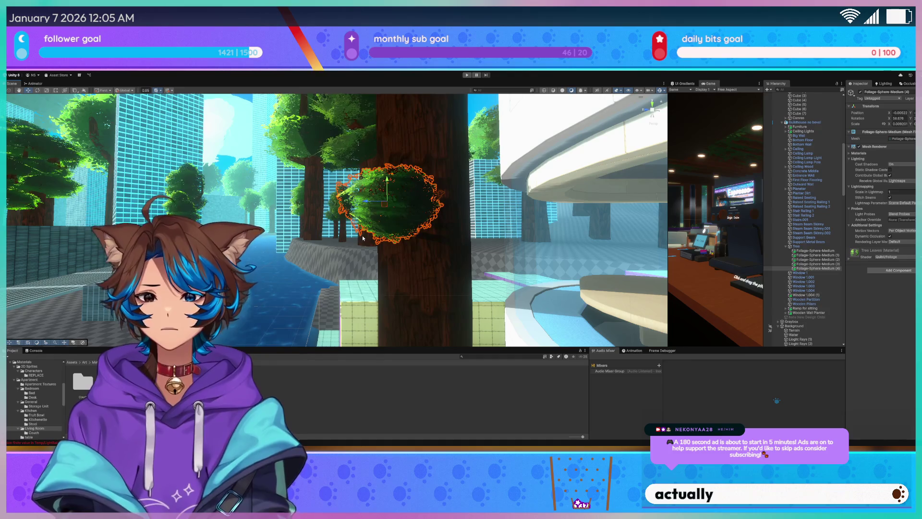
pyautogui.press('Delete')
pyautogui.moveTo(331, 231)
pyautogui.mouseDown()
pyautogui.moveTo(438, 313)
pyautogui.moveTo(474, 242)
pyautogui.moveTo(470, 189)
pyautogui.moveTo(485, 200)
pyautogui.mouseUp()
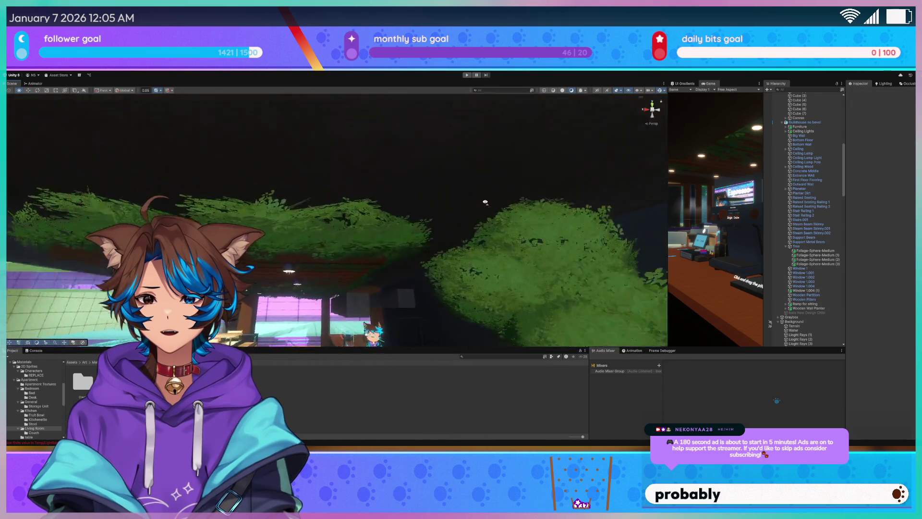
# - Select the café planter's Foliage-Sphere-Take1 sphere
pyautogui.click(373, 213)
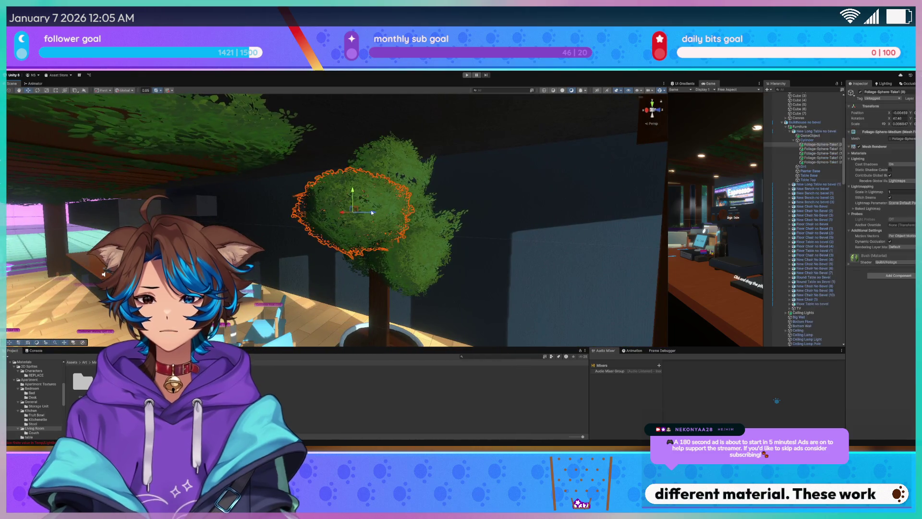
pyautogui.moveTo(373, 211)
pyautogui.mouseDown()
pyautogui.moveTo(394, 225)
pyautogui.moveTo(372, 243)
pyautogui.moveTo(649, 225)
pyautogui.mouseUp()
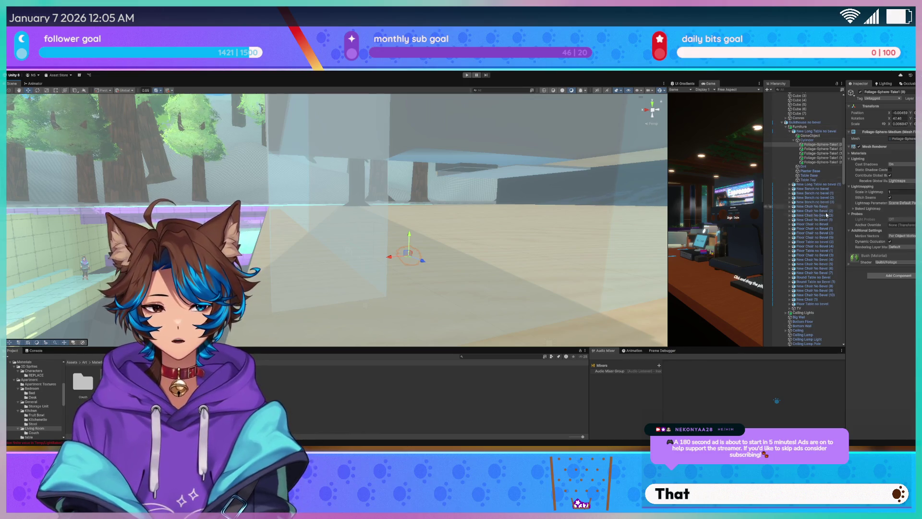
pyautogui.scroll(-8, 828, 210)
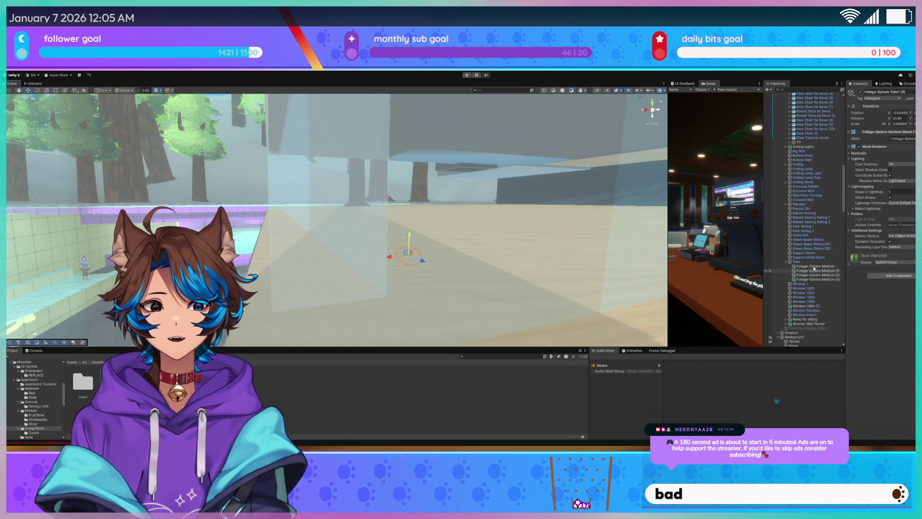
pyautogui.click(806, 235)
pyautogui.scroll(10, 828, 228)
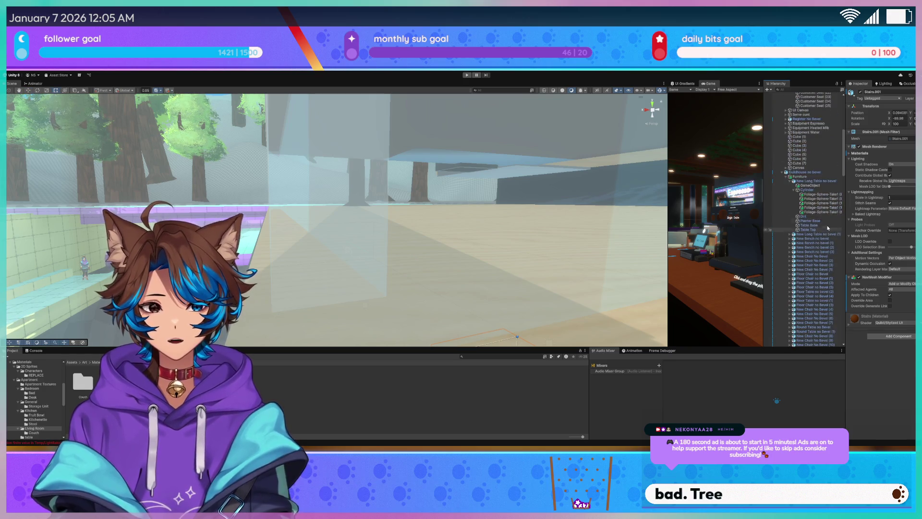
pyautogui.click(819, 194)
# - Paste the planter foliage sphere under the Tree object as Foliage-Sphere-Take1 (8)
pyautogui.moveTo(519, 239)
pyautogui.mouseDown()
pyautogui.moveTo(552, 248)
pyautogui.moveTo(578, 225)
pyautogui.moveTo(496, 239)
pyautogui.mouseUp()
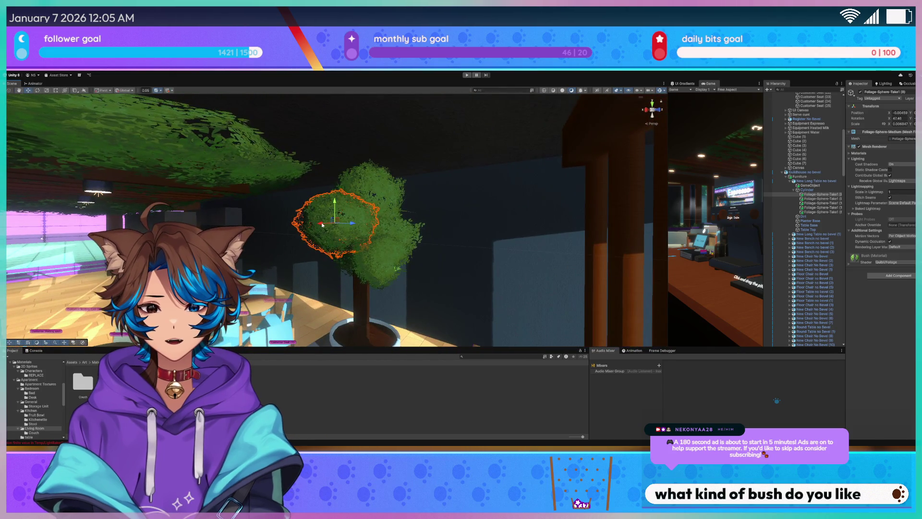
pyautogui.click(789, 181)
pyautogui.scroll(-10, 806, 262)
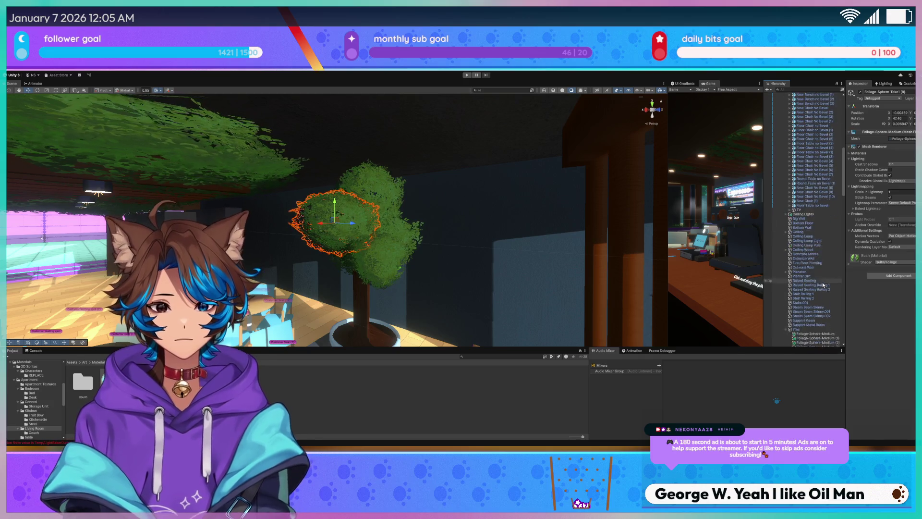
pyautogui.click(798, 313)
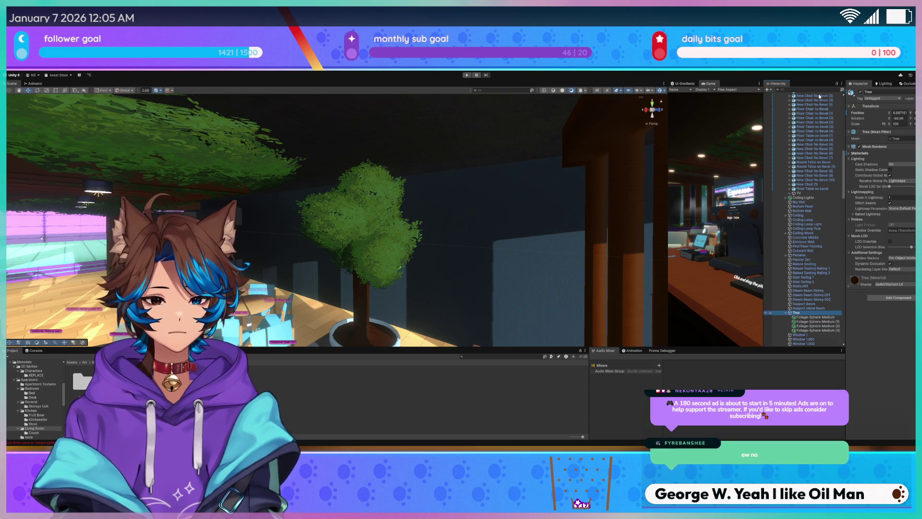
pyautogui.hotkey('ctrl', 'v')
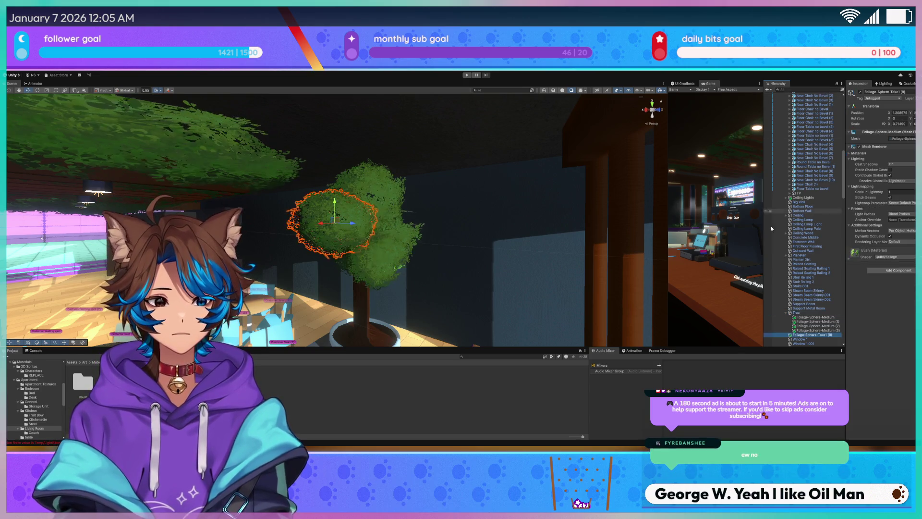
pyautogui.moveTo(399, 286)
pyautogui.mouseDown()
pyautogui.moveTo(260, 321)
pyautogui.moveTo(388, 262)
pyautogui.mouseUp()
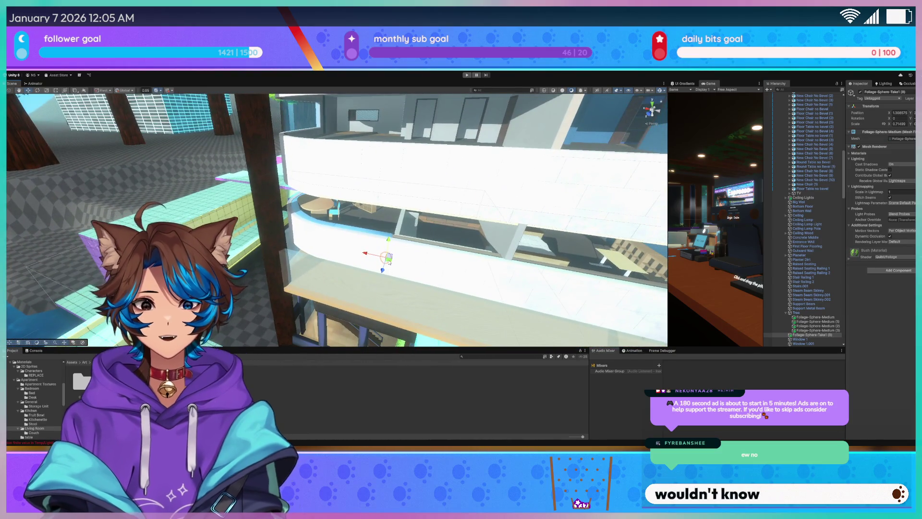
pyautogui.moveTo(288, 302)
pyautogui.mouseDown()
pyautogui.moveTo(285, 330)
pyautogui.moveTo(279, 190)
pyautogui.moveTo(281, 208)
pyautogui.moveTo(164, 204)
pyautogui.moveTo(287, 195)
pyautogui.moveTo(219, 206)
pyautogui.mouseUp()
pyautogui.scroll(-5, 219, 207)
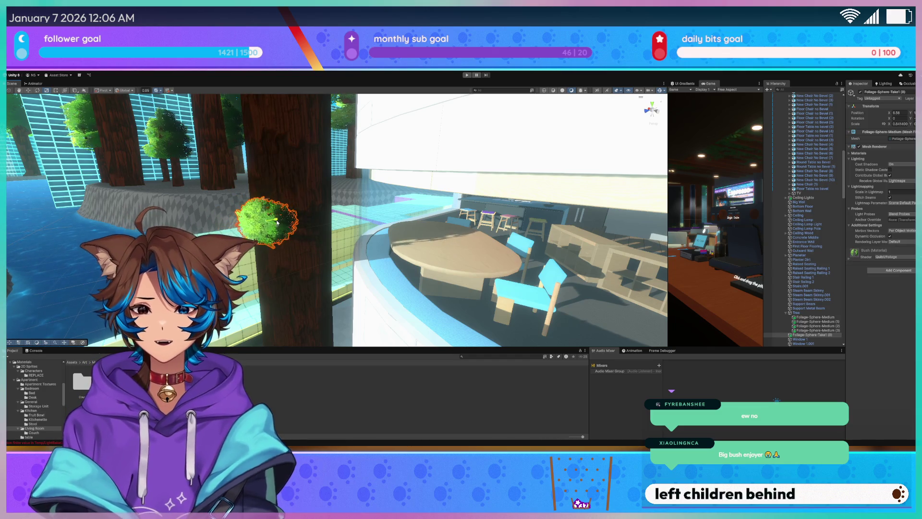
pyautogui.moveTo(277, 222)
pyautogui.mouseDown()
pyautogui.moveTo(391, 205)
pyautogui.moveTo(276, 216)
pyautogui.moveTo(319, 274)
pyautogui.moveTo(325, 257)
pyautogui.moveTo(246, 184)
pyautogui.moveTo(335, 197)
pyautogui.moveTo(427, 243)
pyautogui.moveTo(308, 245)
pyautogui.moveTo(288, 243)
pyautogui.moveTo(287, 198)
pyautogui.moveTo(555, 224)
pyautogui.mouseUp()
pyautogui.press('r')
pyautogui.hotkey('ctrl', 'd')
pyautogui.press('w')
pyautogui.moveTo(551, 182)
pyautogui.mouseDown()
pyautogui.moveTo(437, 188)
pyautogui.moveTo(447, 163)
pyautogui.moveTo(478, 142)
pyautogui.moveTo(523, 149)
pyautogui.moveTo(497, 207)
pyautogui.moveTo(224, 215)
pyautogui.mouseUp()
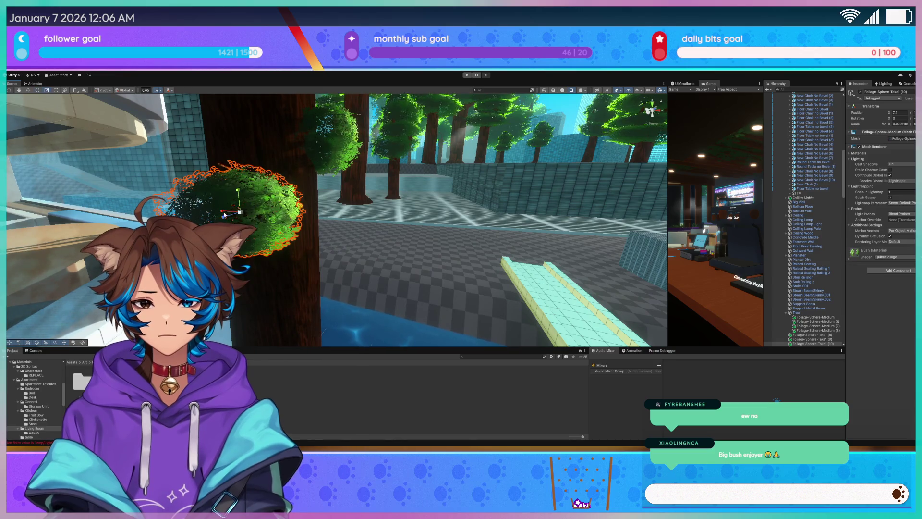
pyautogui.moveTo(223, 221)
pyautogui.mouseDown()
pyautogui.moveTo(425, 212)
pyautogui.moveTo(313, 218)
pyautogui.mouseUp()
pyautogui.press('w')
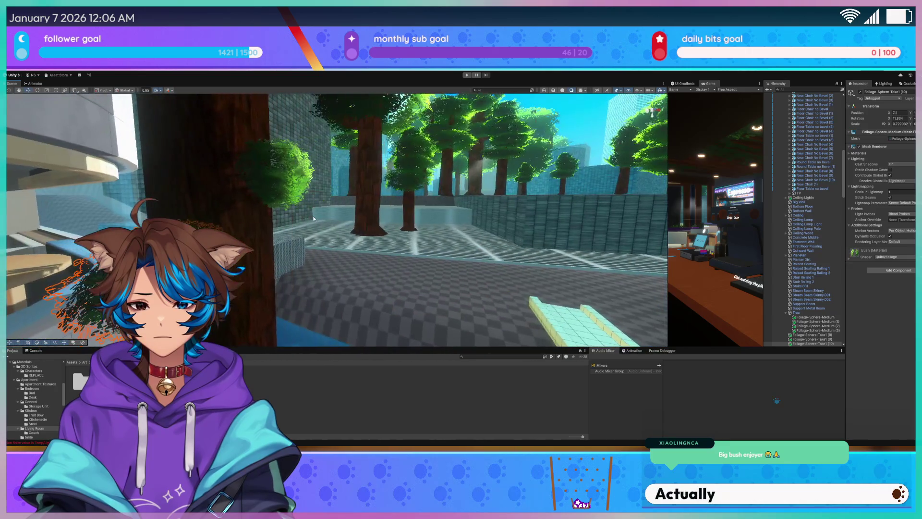
pyautogui.moveTo(473, 187); pyautogui.dragTo(353, 183)
# - Lower Foliage-Sphere-Medium (1) a little on the tall tree's trunk
pyautogui.click(354, 186)
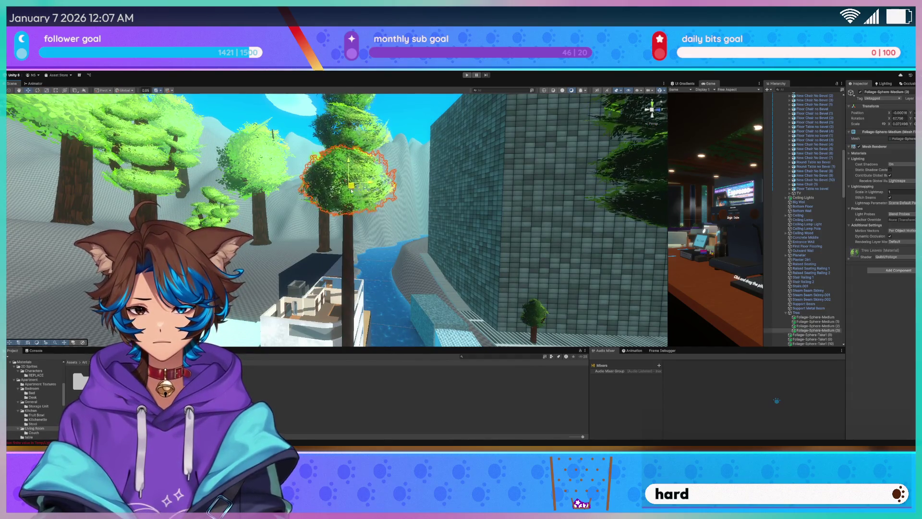
pyautogui.moveTo(363, 193); pyautogui.dragTo(361, 140)
pyautogui.click(349, 176)
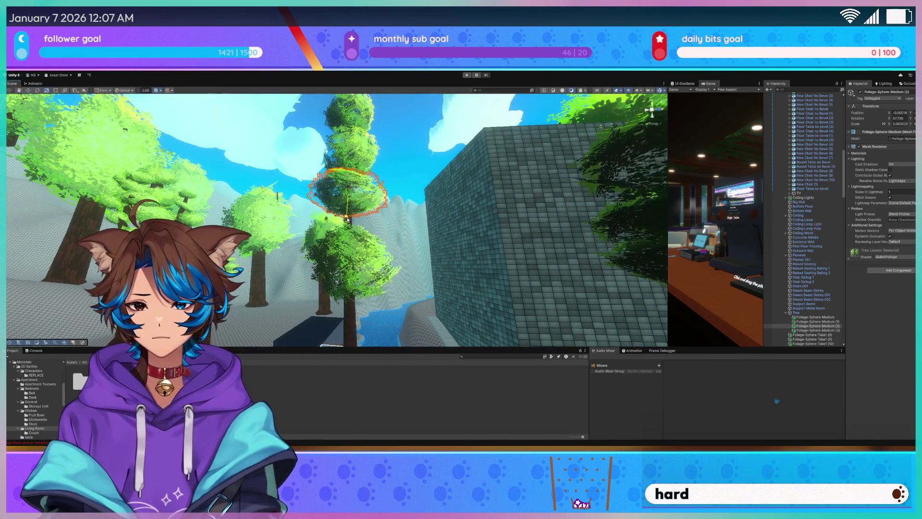
pyautogui.click(351, 271)
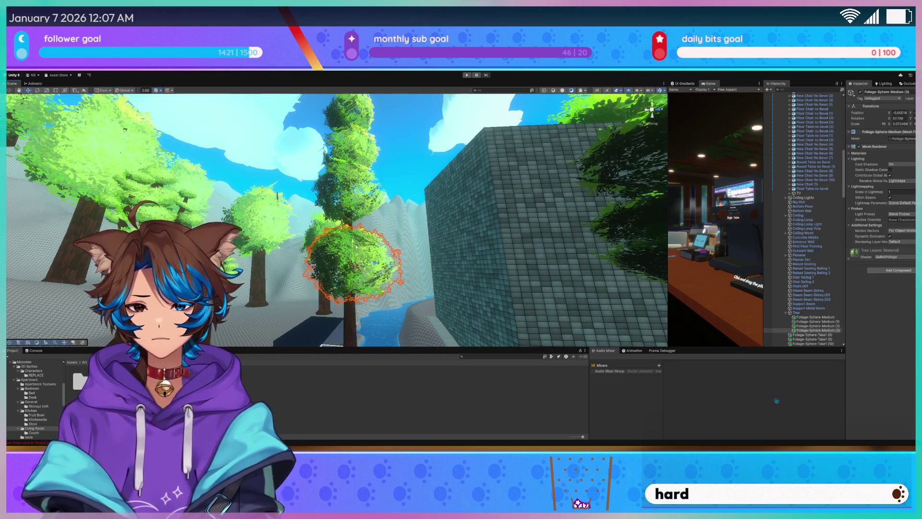
pyautogui.click(352, 196)
pyautogui.click(352, 155)
pyautogui.moveTo(346, 134); pyautogui.dragTo(352, 174)
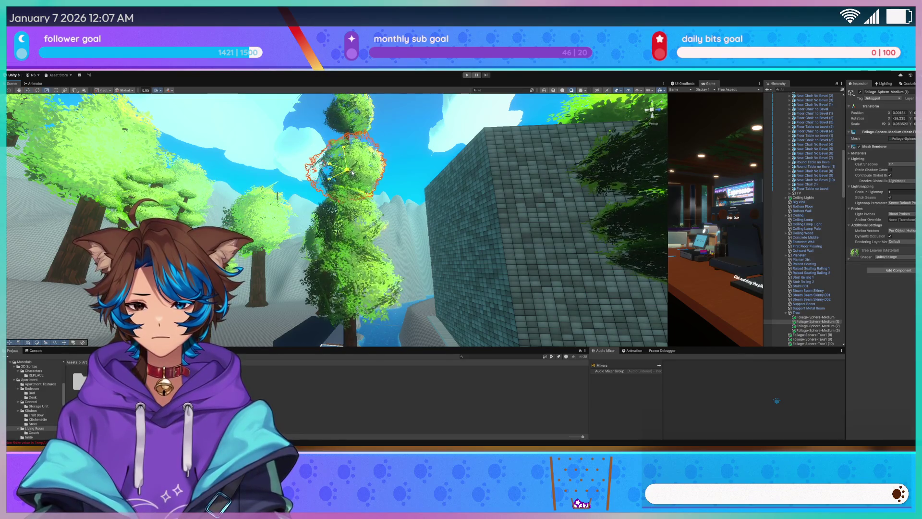
pyautogui.click(344, 114)
pyautogui.scroll(2, 342, 118)
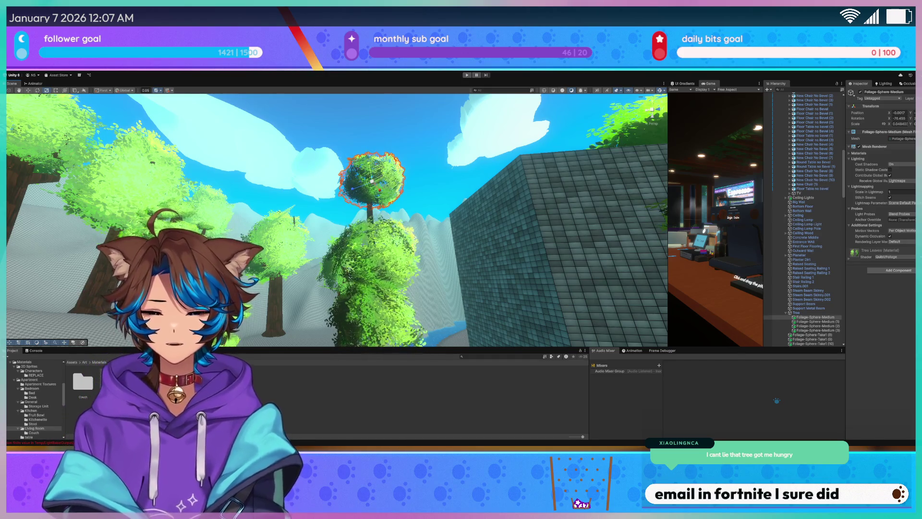
# - Review the tree from above, checking each of the lower foliage spheres
pyautogui.press('Up')
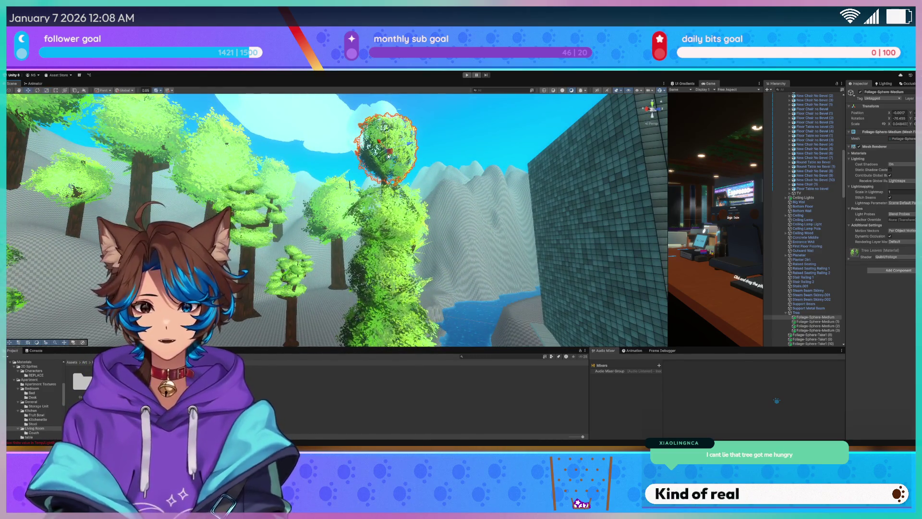
pyautogui.moveTo(390, 165); pyautogui.dragTo(352, 188)
pyautogui.click(353, 191)
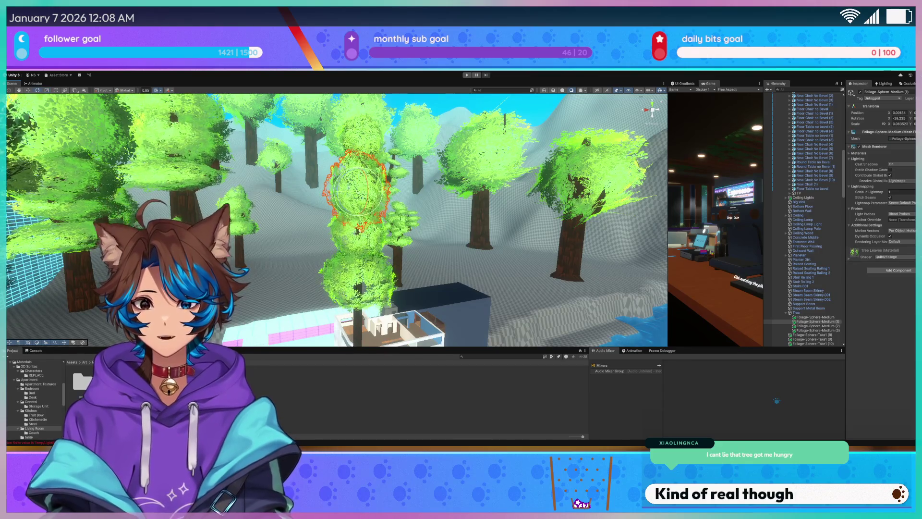
pyautogui.click(353, 245)
pyautogui.scroll(5, 315, 168)
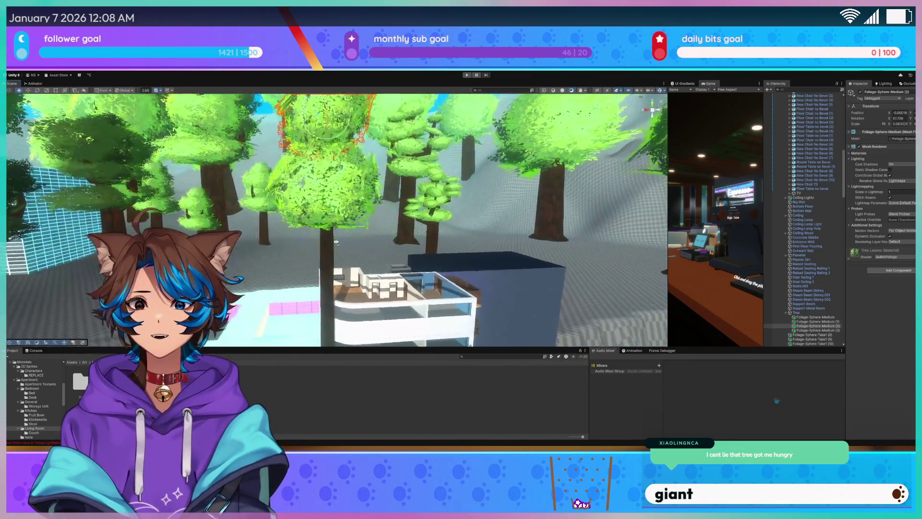
pyautogui.click(316, 169)
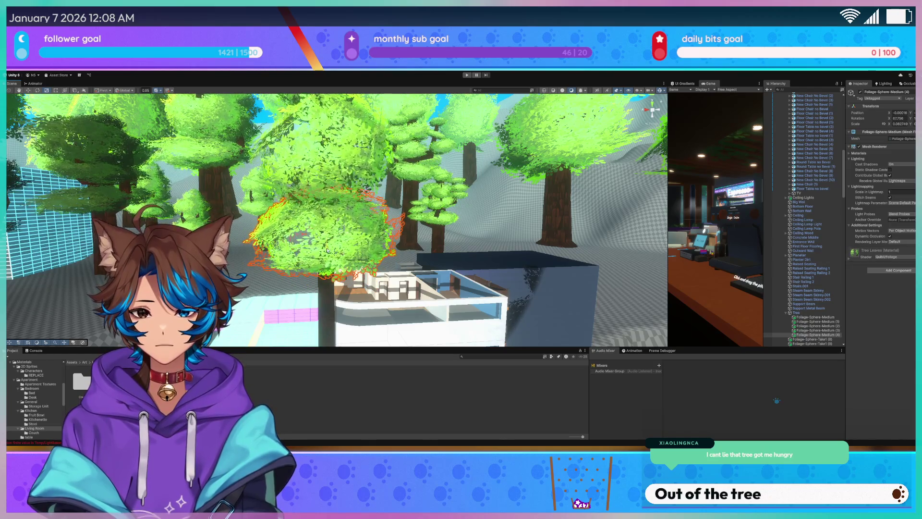
pyautogui.scroll(10, 327, 251)
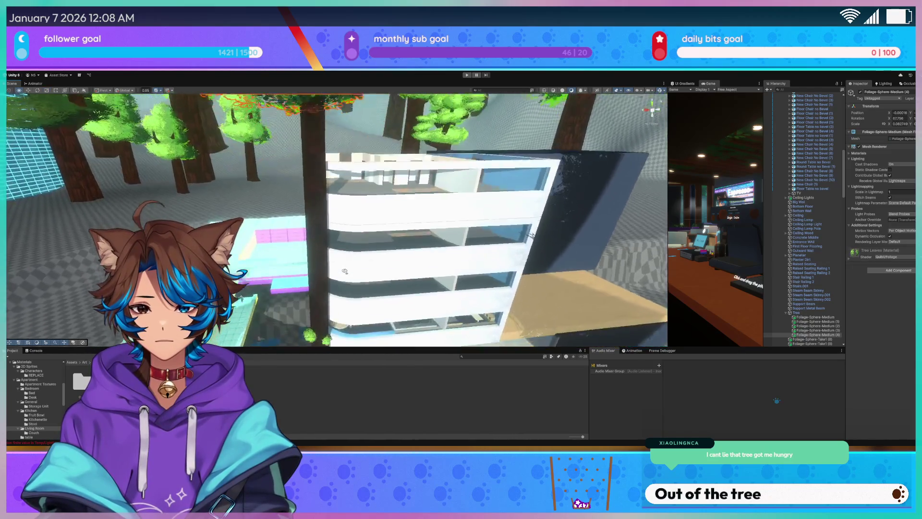
pyautogui.moveTo(338, 277)
pyautogui.mouseDown()
pyautogui.moveTo(475, 268)
pyautogui.moveTo(399, 272)
pyautogui.mouseUp()
# - Duplicate two Take1 bushes and raise the copies higher up the trunk
pyautogui.click(331, 247)
pyautogui.moveTo(331, 247)
pyautogui.mouseDown()
pyautogui.moveTo(404, 258)
pyautogui.moveTo(367, 274)
pyautogui.moveTo(503, 247)
pyautogui.moveTo(473, 257)
pyautogui.mouseUp()
pyautogui.keyDown('shift'); pyautogui.click(367, 274); pyautogui.keyUp('shift')
pyautogui.hotkey('ctrl', 'd')
pyautogui.moveTo(380, 285); pyautogui.dragTo(389, 177)
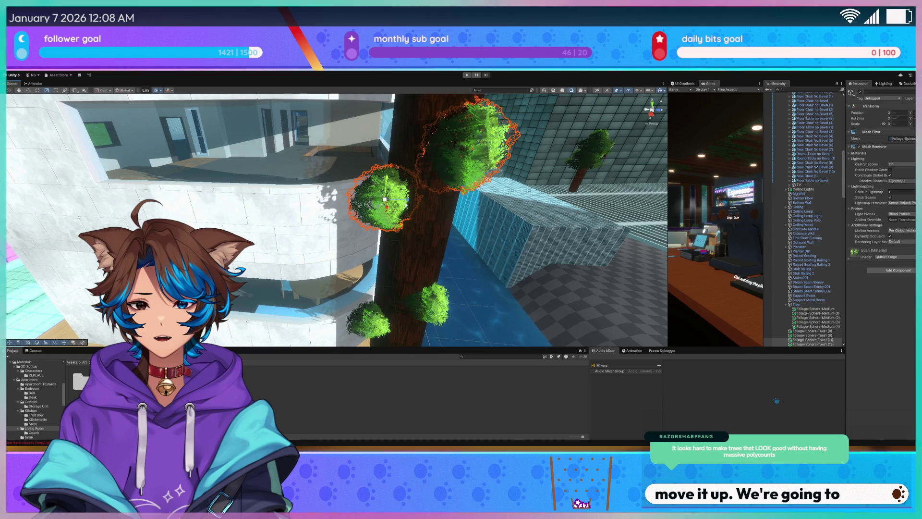
pyautogui.click(411, 199)
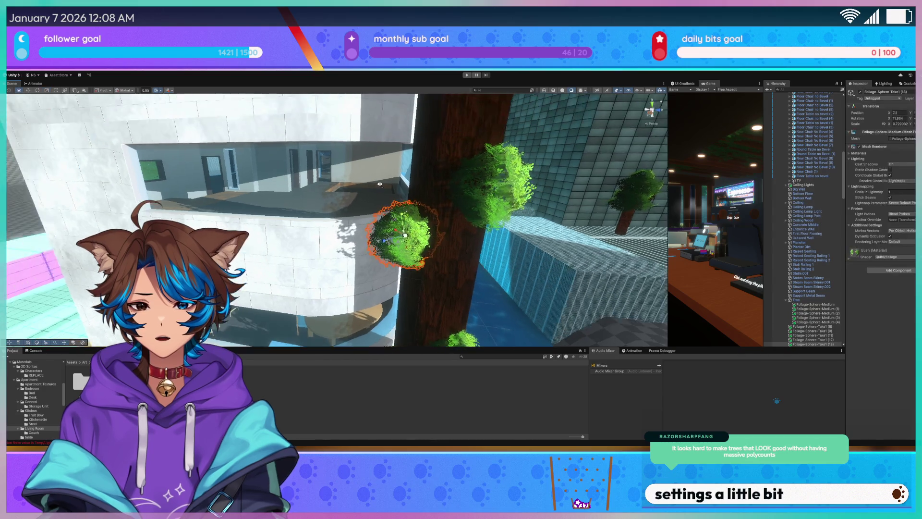
# - Inspect the bushes beside the building and the foliage spheres along the trunk
pyautogui.click(242, 190)
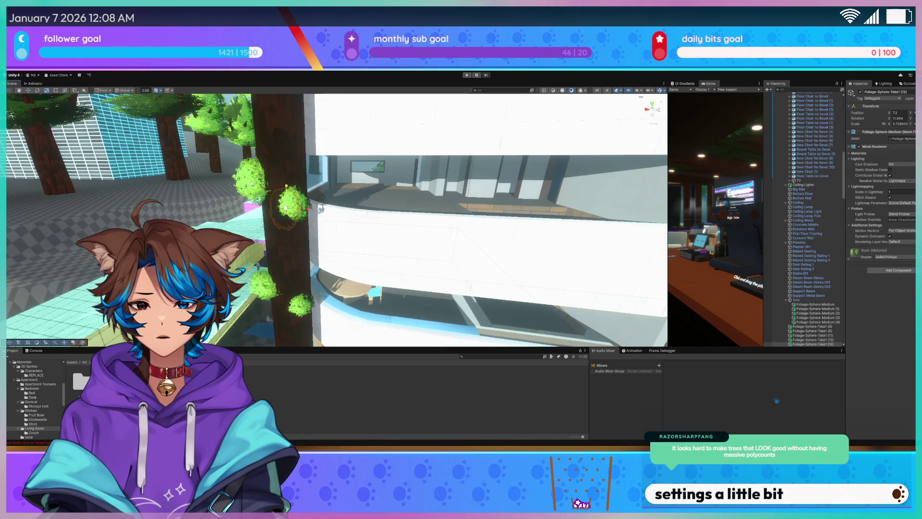
pyautogui.click(257, 182)
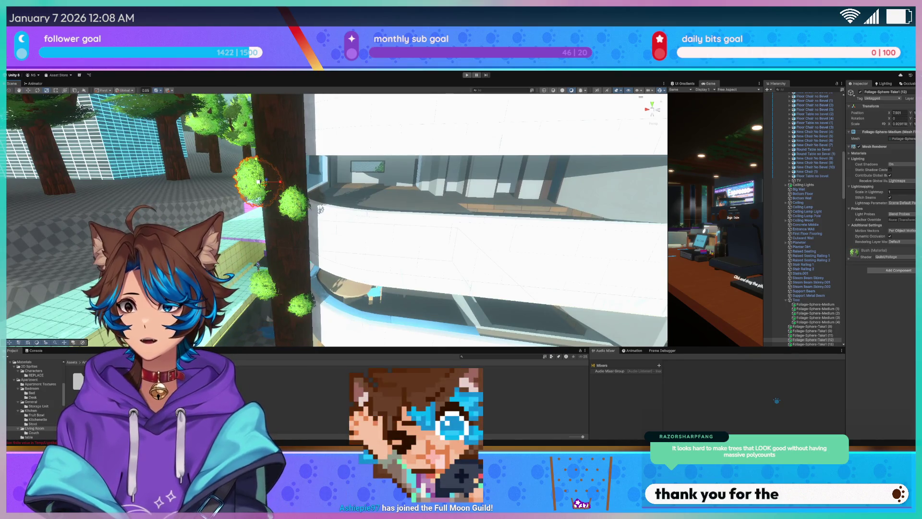
pyautogui.press('f')
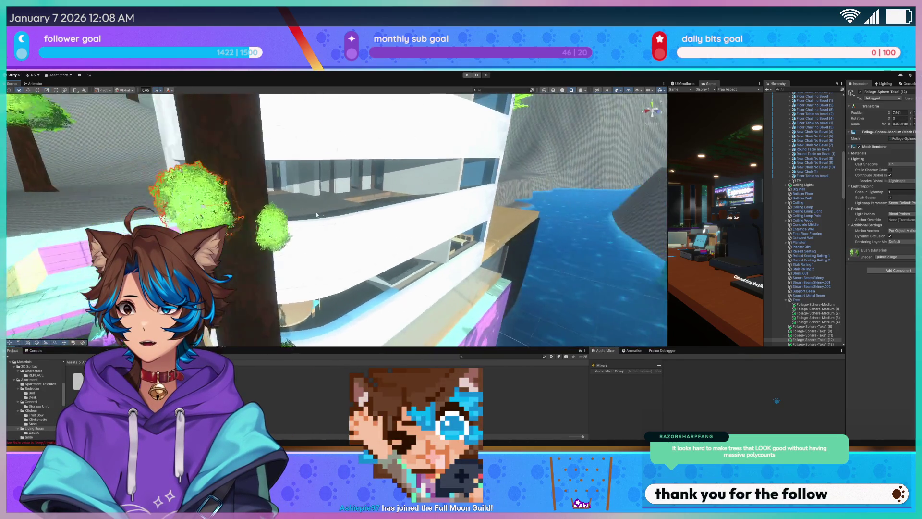
pyautogui.moveTo(307, 224); pyautogui.dragTo(316, 223)
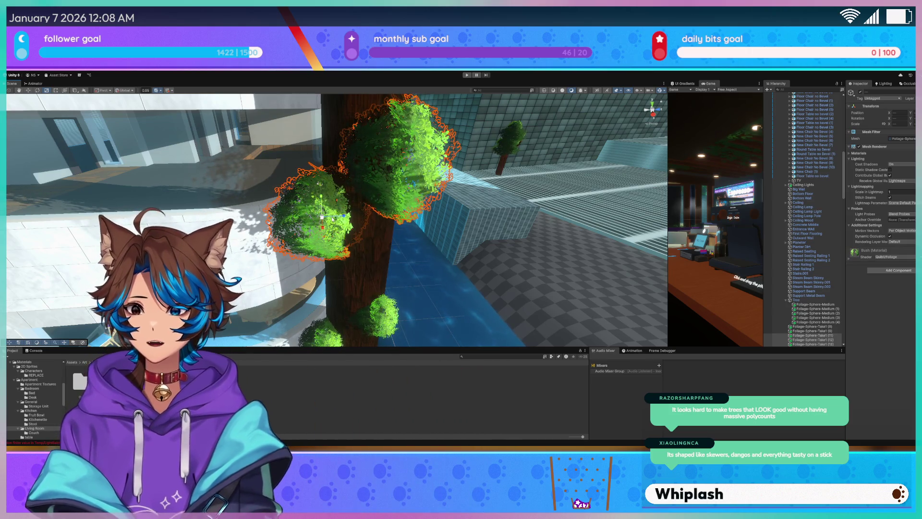
pyautogui.moveTo(333, 219)
pyautogui.mouseDown()
pyautogui.moveTo(439, 189)
pyautogui.moveTo(269, 72)
pyautogui.moveTo(291, 209)
pyautogui.moveTo(412, 205)
pyautogui.moveTo(388, 223)
pyautogui.moveTo(343, 233)
pyautogui.mouseUp()
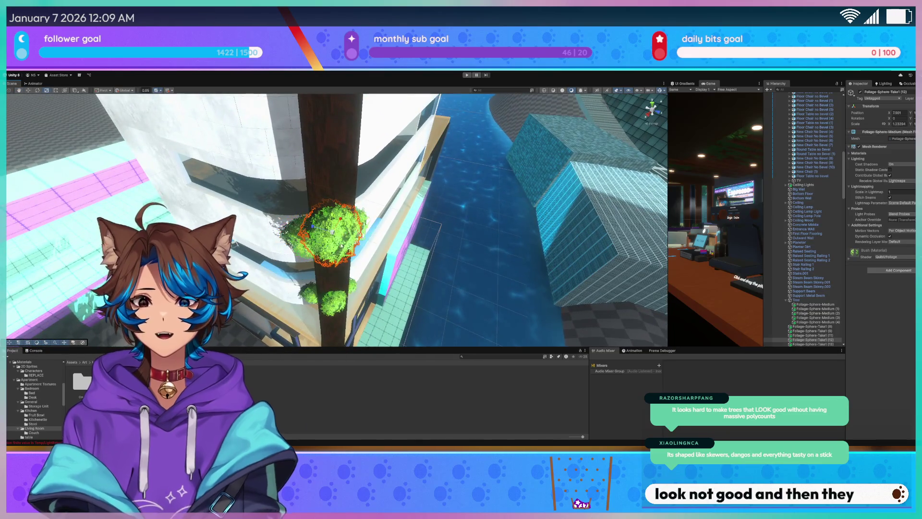
pyautogui.click(339, 242)
pyautogui.moveTo(337, 248)
pyautogui.mouseDown()
pyautogui.moveTo(437, 243)
pyautogui.moveTo(403, 227)
pyautogui.mouseUp()
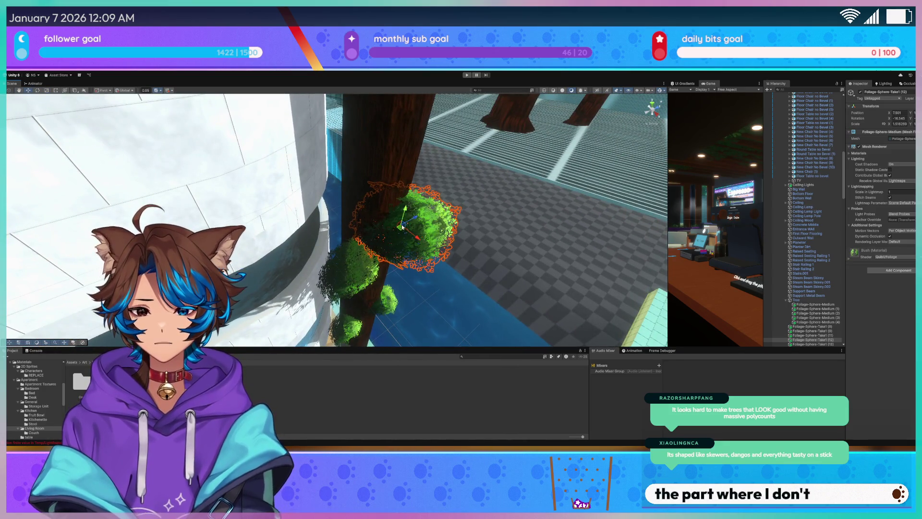
pyautogui.click(352, 270)
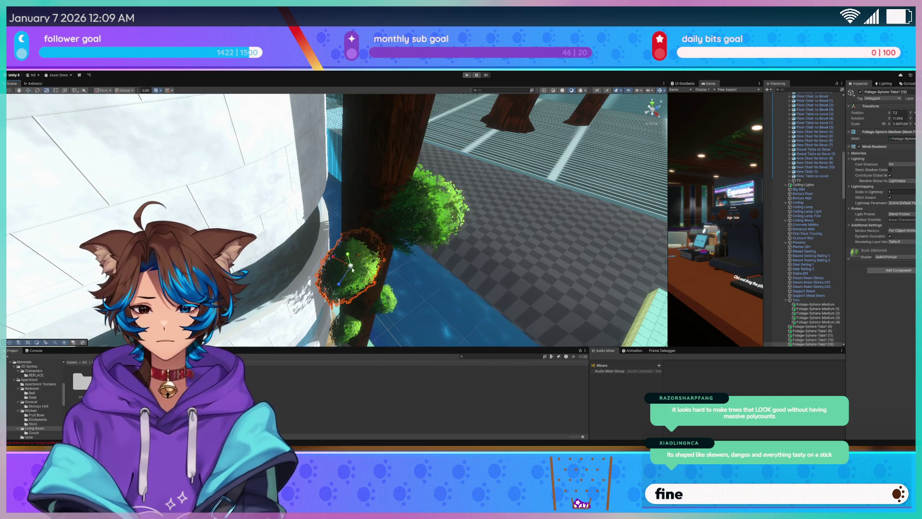
pyautogui.moveTo(358, 268)
pyautogui.mouseDown()
pyautogui.moveTo(274, 233)
pyautogui.moveTo(258, 248)
pyautogui.moveTo(288, 264)
pyautogui.moveTo(330, 263)
pyautogui.mouseUp()
pyautogui.click(330, 263)
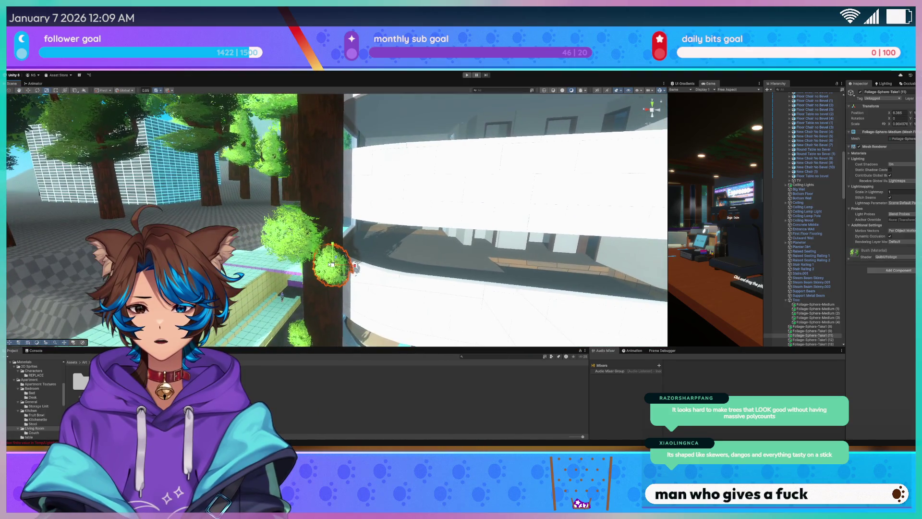
# - Rotate one trunk foliage sphere, then duplicate its neighbouring sphere
pyautogui.press('e')
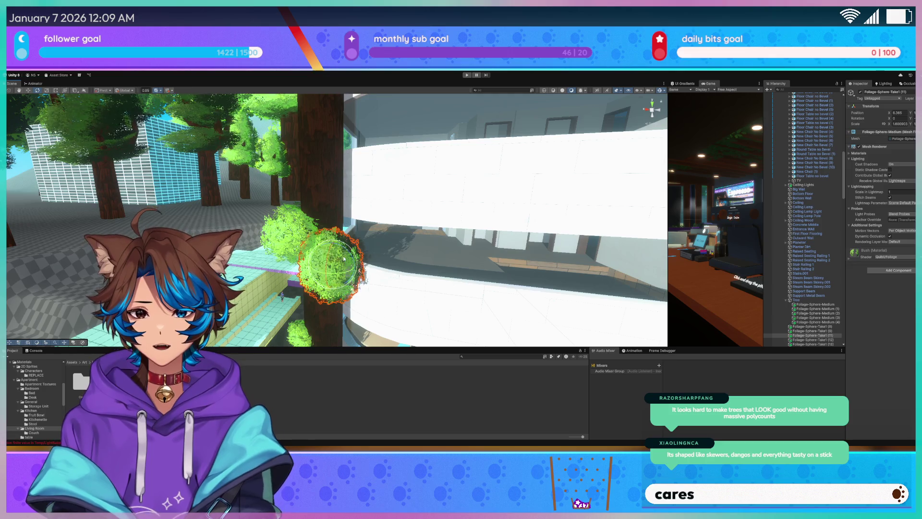
pyautogui.moveTo(351, 272)
pyautogui.mouseDown()
pyautogui.moveTo(335, 210)
pyautogui.moveTo(342, 138)
pyautogui.mouseUp()
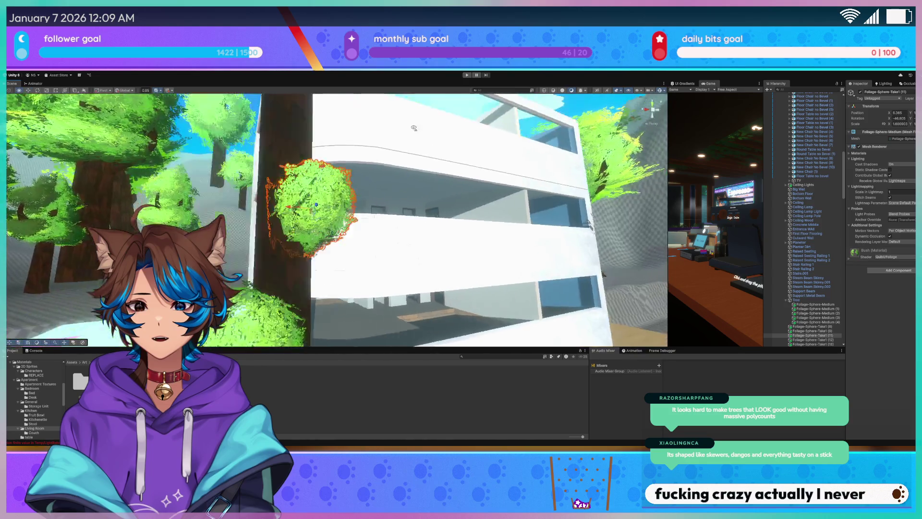
pyautogui.click(446, 245)
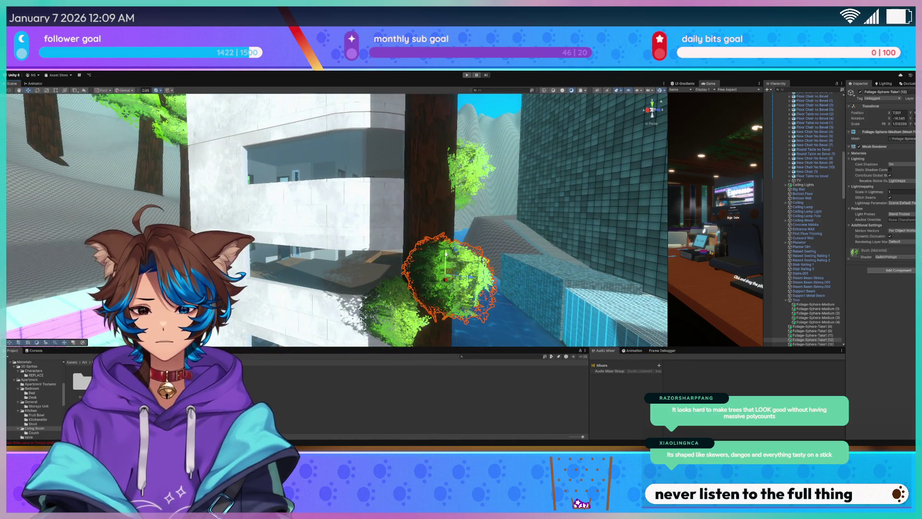
pyautogui.hotkey('ctrl', 'd')
pyautogui.scroll(-8, 336, 219)
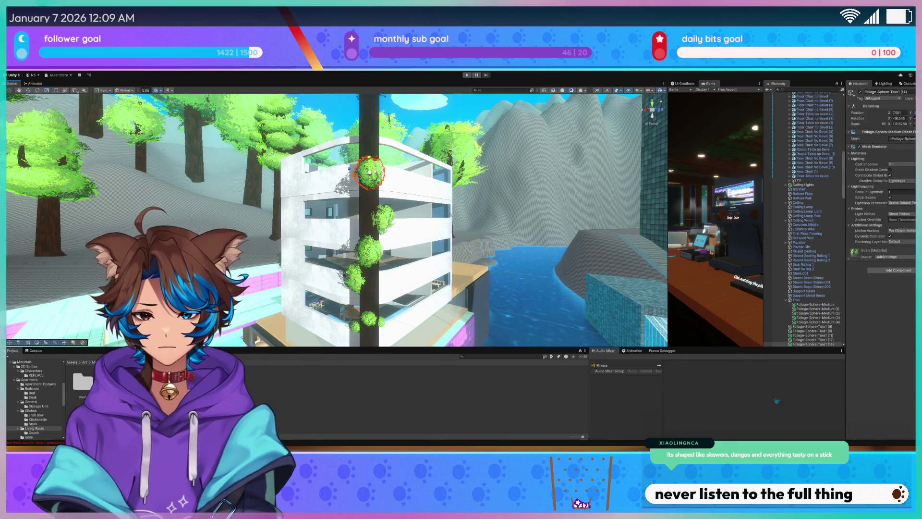
# - Shrink the selected Take1 sphere slightly and duplicate it as Foliage-Sphere-Take1 (15) atop the trunk
pyautogui.moveTo(461, 182)
pyautogui.mouseDown()
pyautogui.moveTo(474, 177)
pyautogui.moveTo(378, 237)
pyautogui.mouseUp()
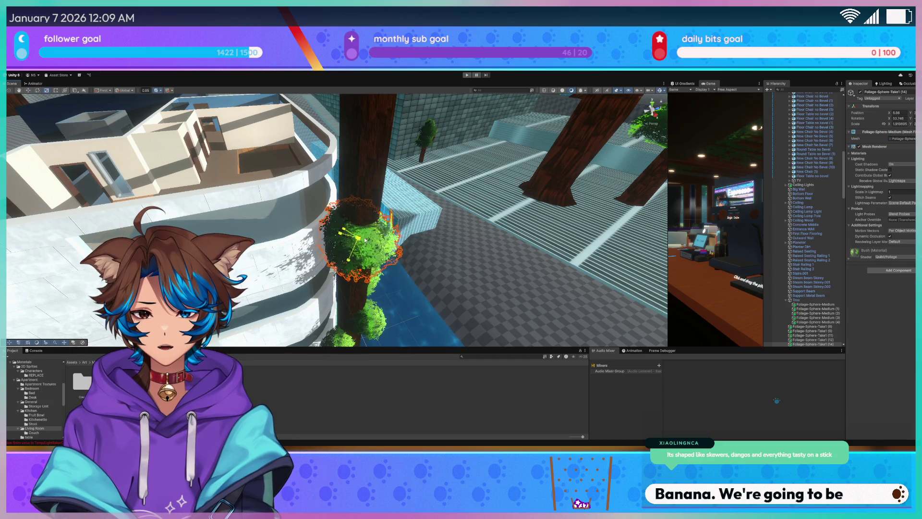
pyautogui.moveTo(353, 254); pyautogui.dragTo(350, 260)
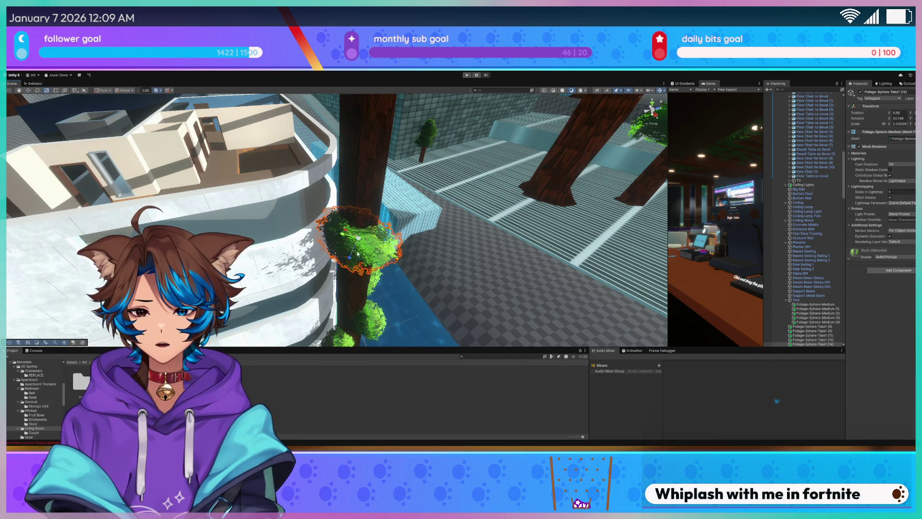
pyautogui.moveTo(336, 226)
pyautogui.mouseDown()
pyautogui.moveTo(302, 224)
pyautogui.moveTo(327, 222)
pyautogui.mouseUp()
pyautogui.hotkey('ctrl', 'd')
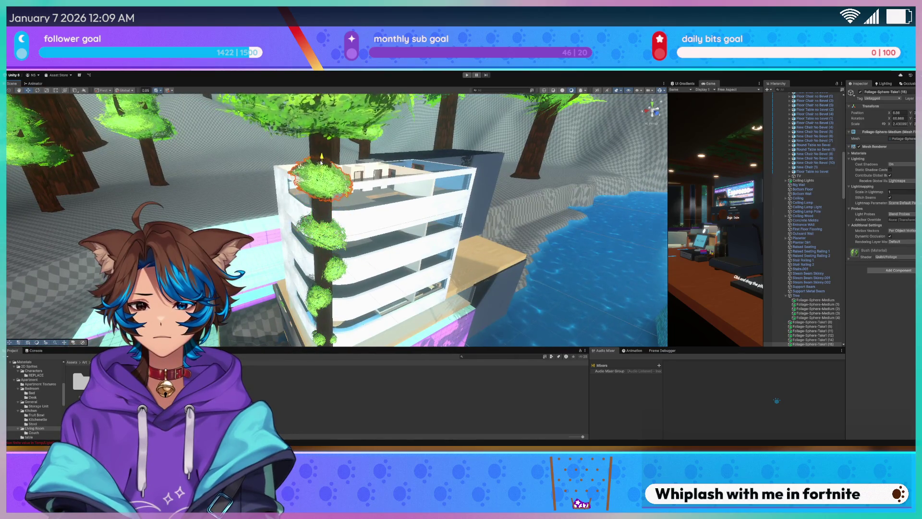
pyautogui.moveTo(339, 180); pyautogui.dragTo(354, 149)
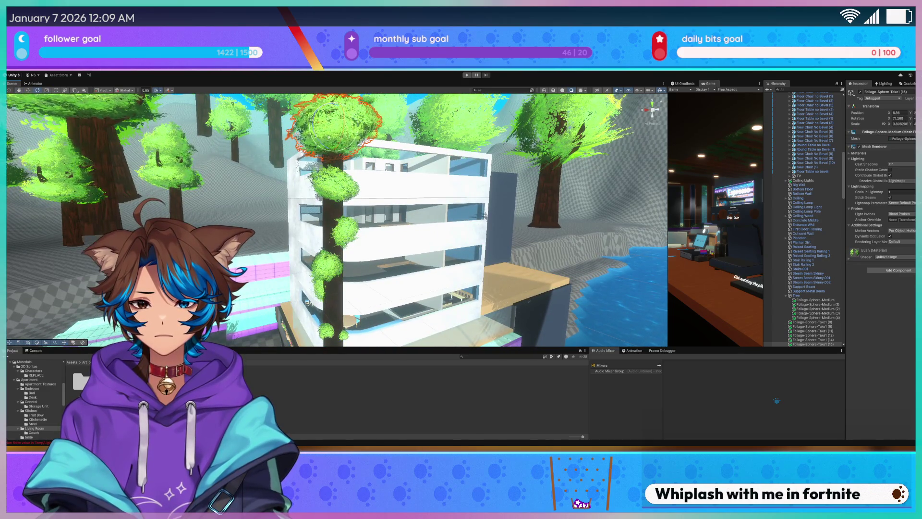
pyautogui.moveTo(401, 130); pyautogui.dragTo(440, 129)
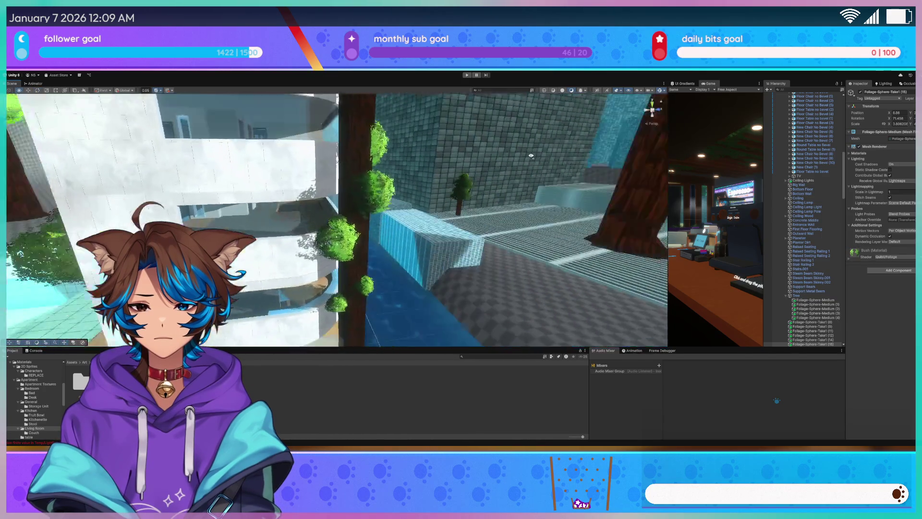
pyautogui.click(379, 176)
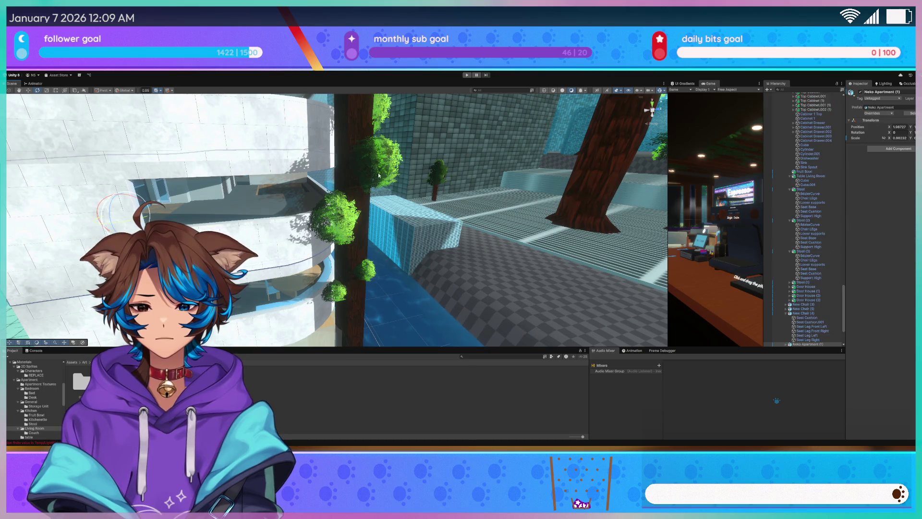
# - Select a foliage sphere on the tree, frame it, and bring the view down to the trunk
pyautogui.click(338, 218)
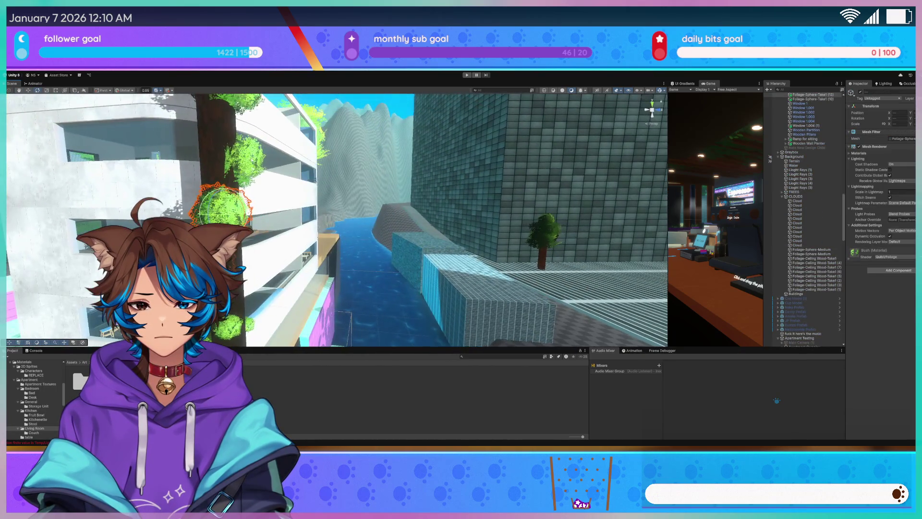
pyautogui.press('f')
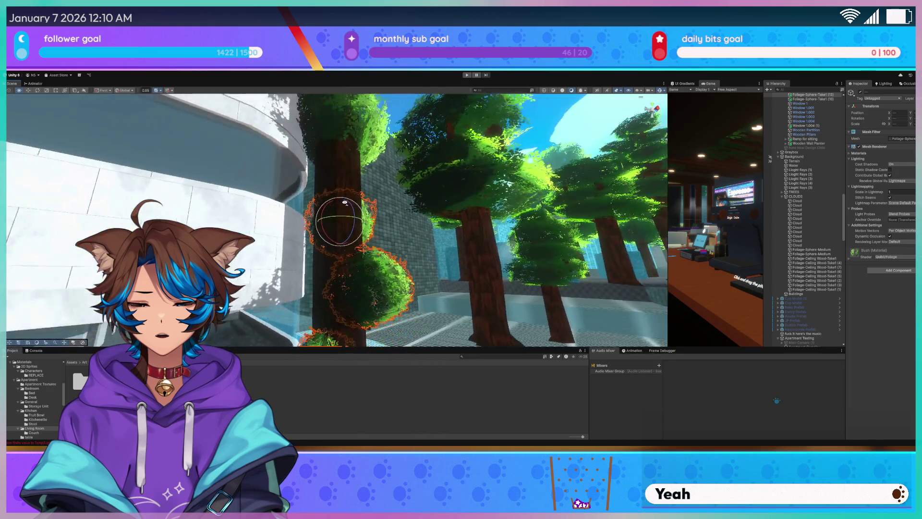
pyautogui.moveTo(348, 146); pyautogui.dragTo(320, 120)
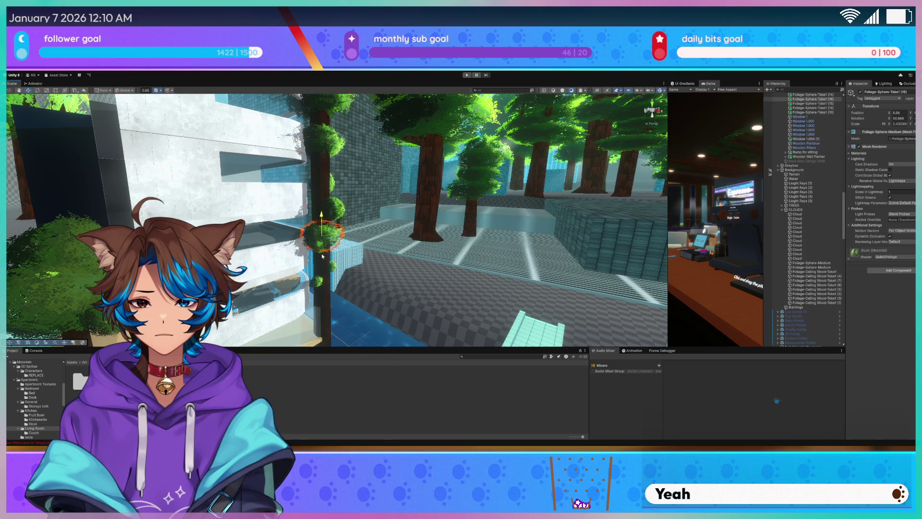
pyautogui.moveTo(325, 277)
pyautogui.mouseDown()
pyautogui.moveTo(306, 279)
pyautogui.moveTo(332, 264)
pyautogui.mouseUp()
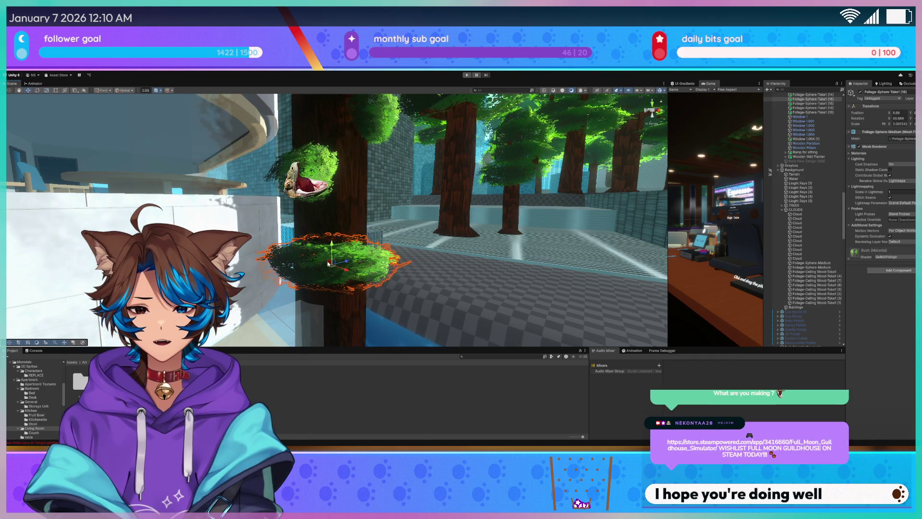
pyautogui.moveTo(339, 224)
pyautogui.mouseDown()
pyautogui.moveTo(325, 211)
pyautogui.moveTo(319, 116)
pyautogui.moveTo(327, 274)
pyautogui.moveTo(345, 291)
pyautogui.moveTo(402, 270)
pyautogui.moveTo(457, 283)
pyautogui.moveTo(374, 263)
pyautogui.mouseUp()
# - Duplicate foliage bushes (17) through (20), rotate them, and arrange them around the tree trunk
pyautogui.hotkey('ctrl', 'd')
pyautogui.press('e')
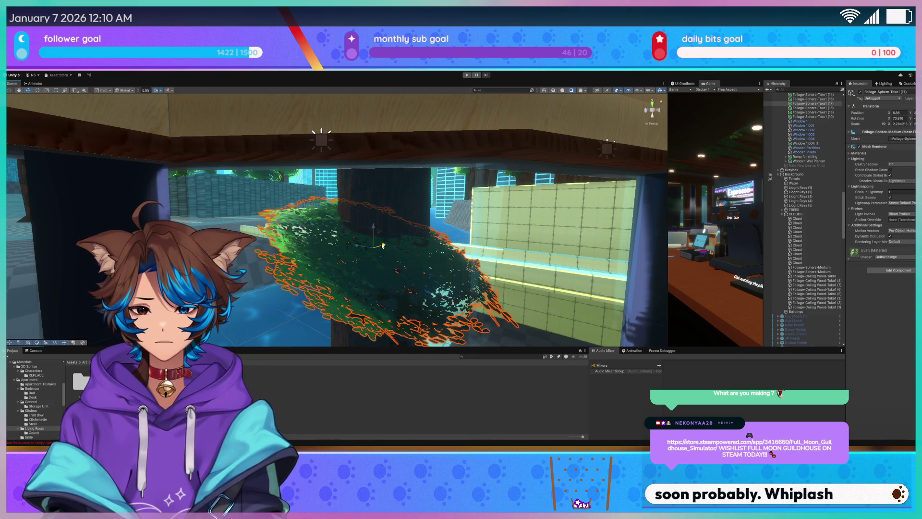
pyautogui.moveTo(346, 246)
pyautogui.mouseDown()
pyautogui.moveTo(509, 232)
pyautogui.moveTo(427, 215)
pyautogui.mouseUp()
pyautogui.moveTo(356, 186)
pyautogui.mouseDown()
pyautogui.moveTo(335, 234)
pyautogui.moveTo(332, 181)
pyautogui.mouseUp()
pyautogui.moveTo(330, 269)
pyautogui.mouseDown()
pyautogui.moveTo(411, 316)
pyautogui.moveTo(345, 262)
pyautogui.mouseUp()
pyautogui.moveTo(425, 240); pyautogui.dragTo(307, 187)
pyautogui.hotkey('ctrl', 'd')
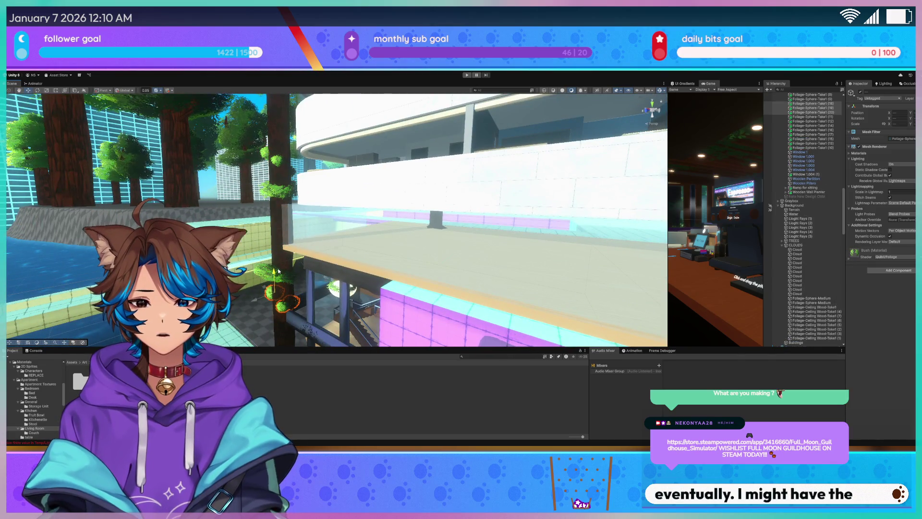
pyautogui.moveTo(278, 272)
pyautogui.mouseDown()
pyautogui.moveTo(300, 280)
pyautogui.moveTo(296, 207)
pyautogui.moveTo(270, 237)
pyautogui.moveTo(287, 241)
pyautogui.mouseUp()
pyautogui.click(296, 206)
# - Inspect the new bushes beside the trunk one by one with the Rotate tool active
pyautogui.click(289, 242)
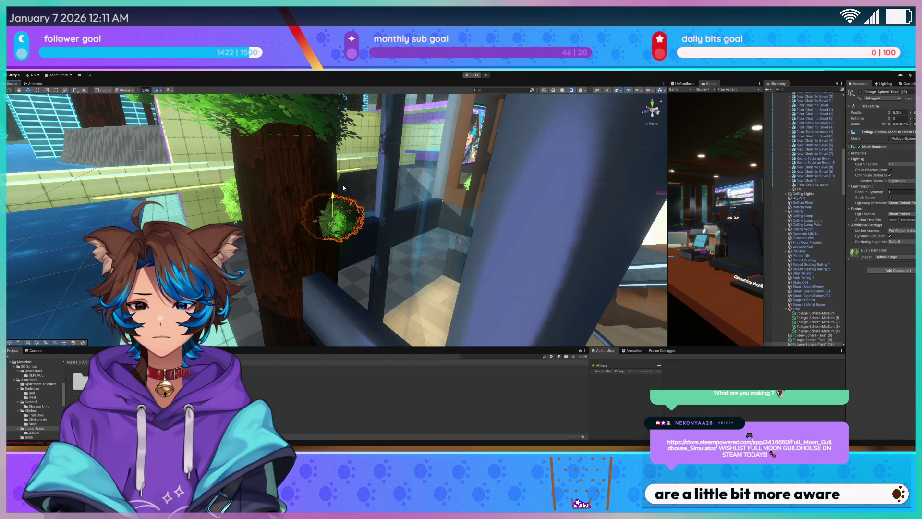
pyautogui.press('e')
pyautogui.moveTo(343, 201)
pyautogui.mouseDown()
pyautogui.moveTo(254, 219)
pyautogui.moveTo(296, 282)
pyautogui.moveTo(319, 253)
pyautogui.moveTo(378, 282)
pyautogui.moveTo(580, 318)
pyautogui.moveTo(603, 336)
pyautogui.mouseUp()
pyautogui.click(295, 282)
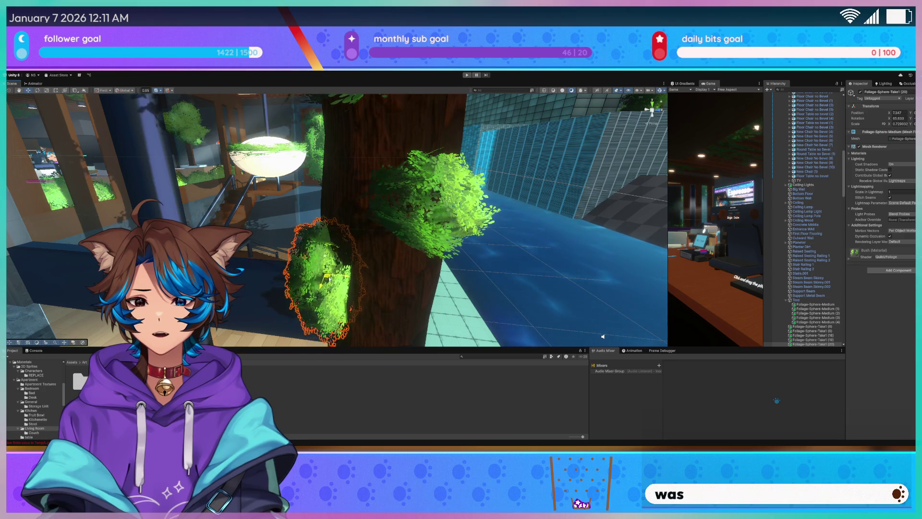
pyautogui.click(416, 208)
pyautogui.moveTo(416, 207); pyautogui.dragTo(312, 216)
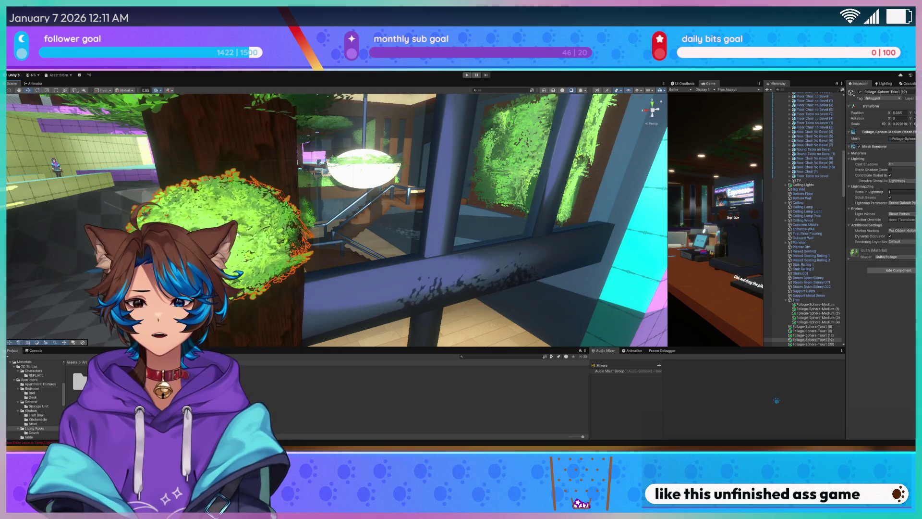
pyautogui.moveTo(250, 226)
pyautogui.mouseDown()
pyautogui.moveTo(384, 192)
pyautogui.moveTo(555, 204)
pyautogui.mouseUp()
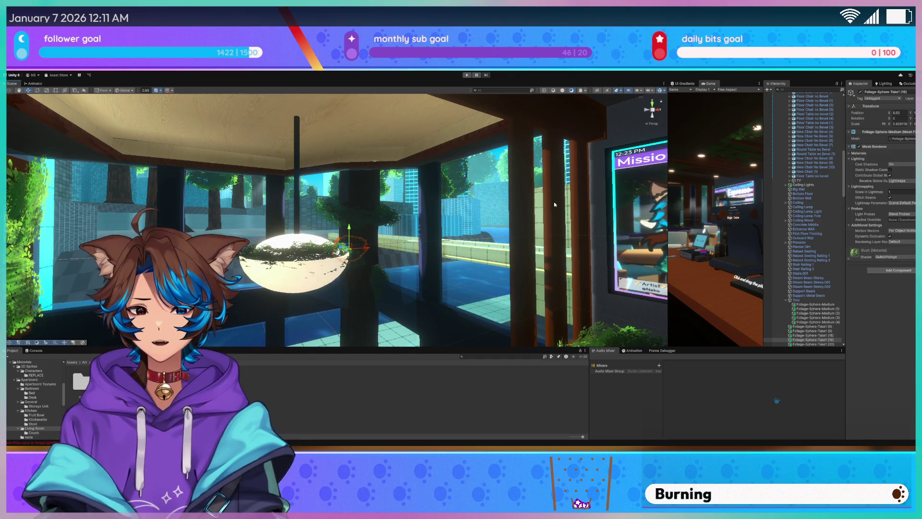
# - Widen the Game view to show the café, then frame Foliage-Sphere-Take1 (17)
pyautogui.moveTo(668, 212); pyautogui.dragTo(272, 211)
pyautogui.moveTo(132, 204); pyautogui.dragTo(269, 226)
pyautogui.click(63, 120)
pyautogui.press('f')
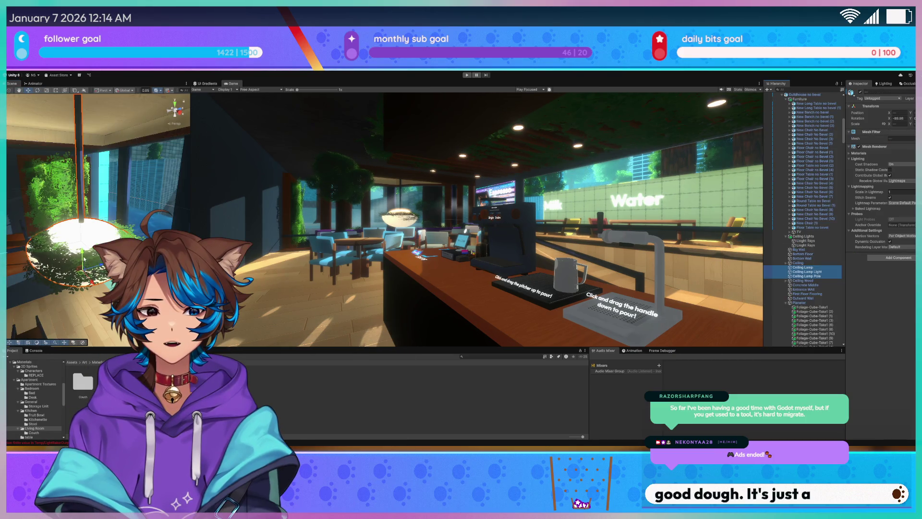
# - Pick through the Planter, Ceiling Lamp and Ceiling Wood objects to select the bush's parent planter
pyautogui.moveTo(88, 292); pyautogui.dragTo(251, 255)
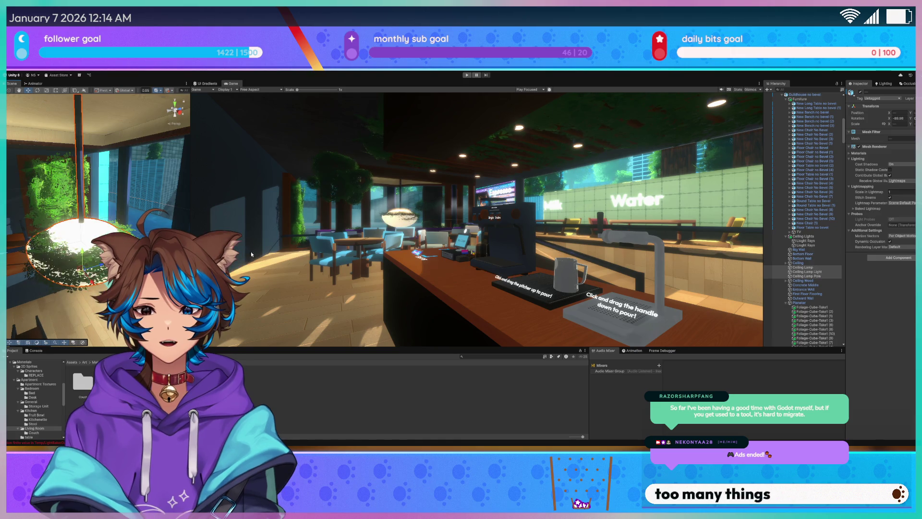
pyautogui.click(799, 303)
pyautogui.moveTo(91, 240)
pyautogui.mouseDown()
pyautogui.moveTo(67, 263)
pyautogui.moveTo(86, 256)
pyautogui.mouseUp()
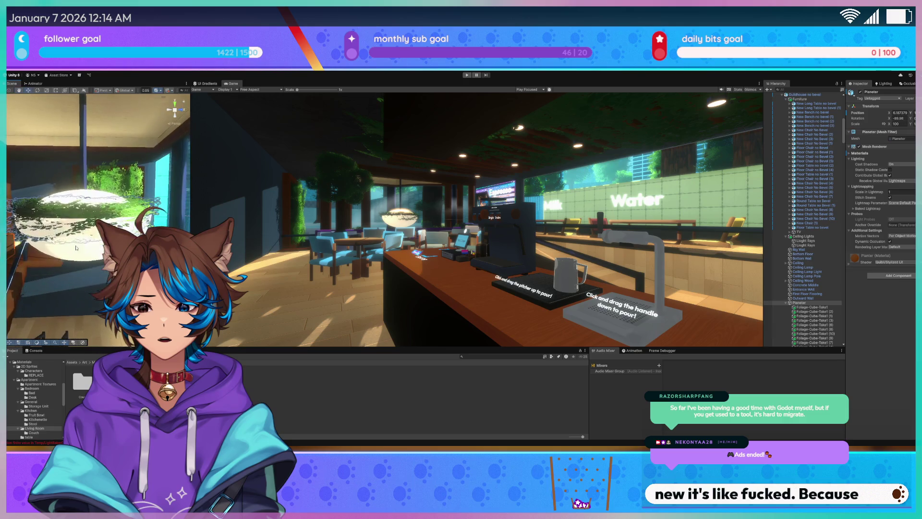
pyautogui.click(108, 210)
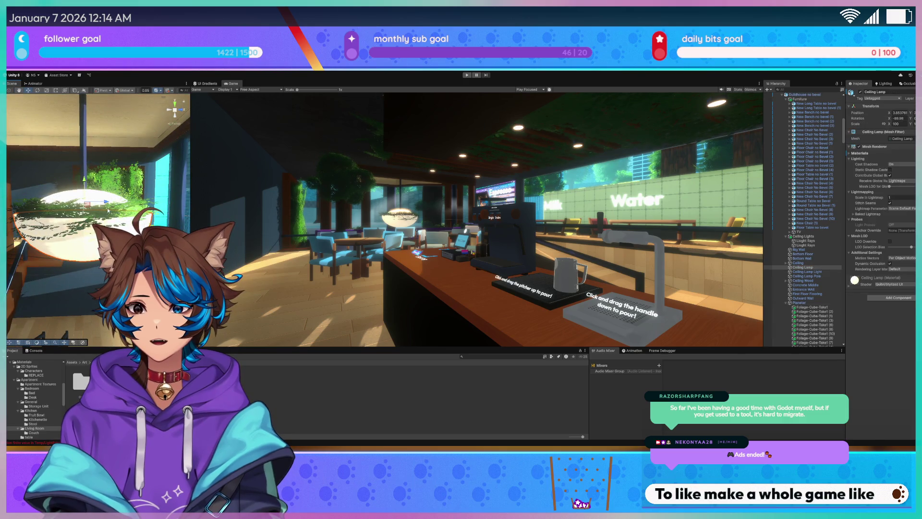
pyautogui.click(801, 280)
pyautogui.keyDown('shift'); pyautogui.click(810, 272); pyautogui.keyUp('shift')
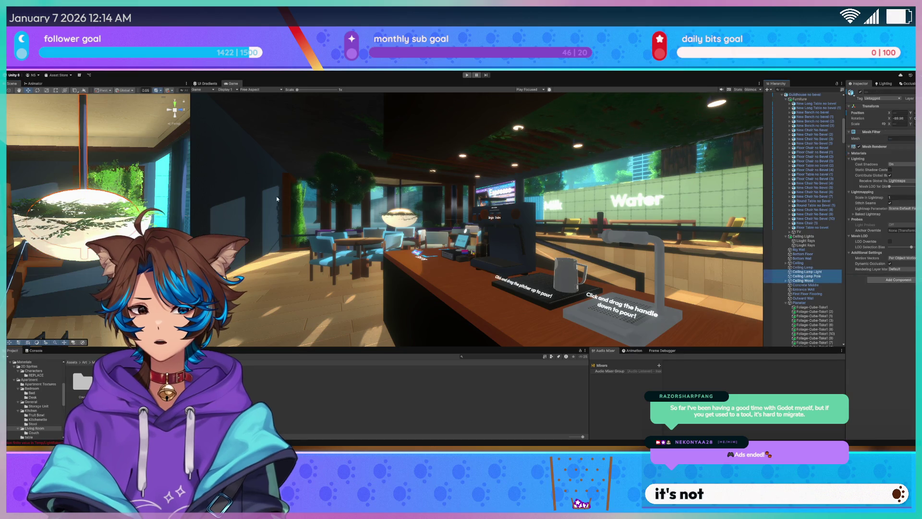
pyautogui.moveTo(57, 177); pyautogui.dragTo(52, 147)
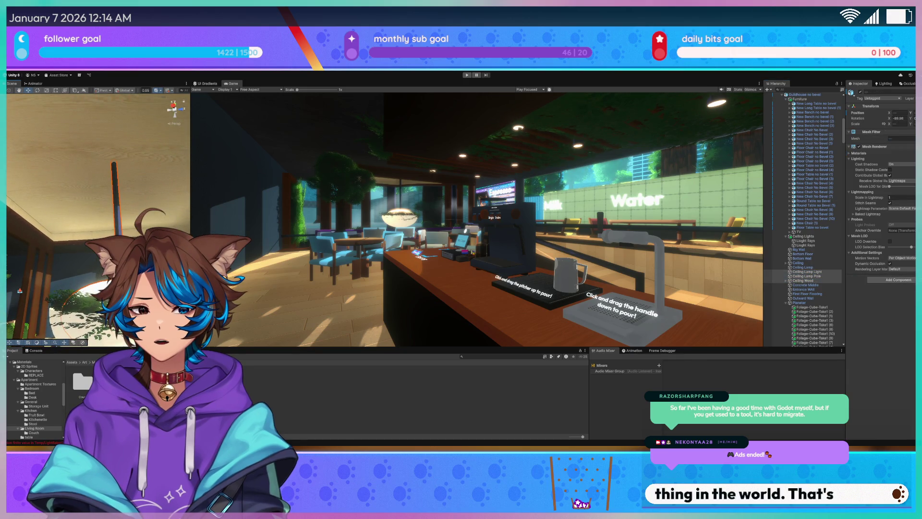
pyautogui.click(67, 307)
pyautogui.click(799, 269)
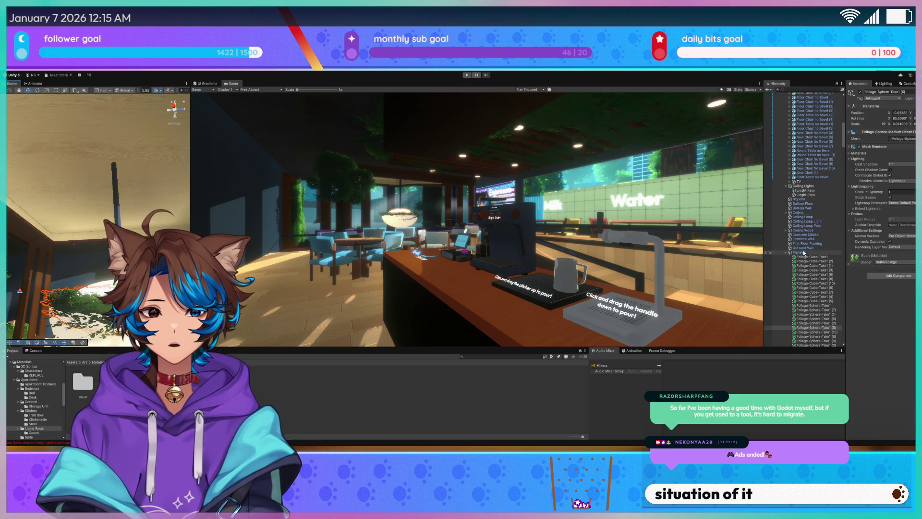
# - Frame the hanging Planter and drag it down along its Y axis
pyautogui.press('f')
pyautogui.moveTo(111, 218); pyautogui.dragTo(112, 267)
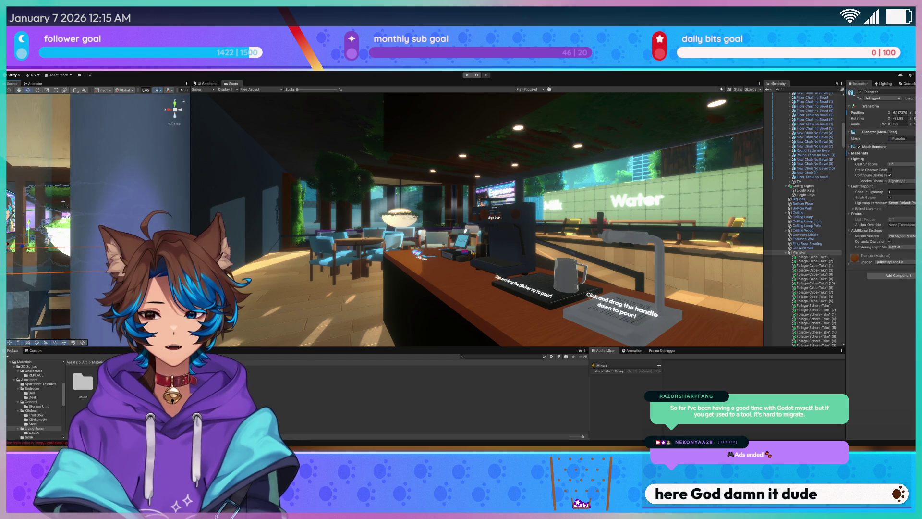
pyautogui.moveTo(31, 231); pyautogui.dragTo(34, 325)
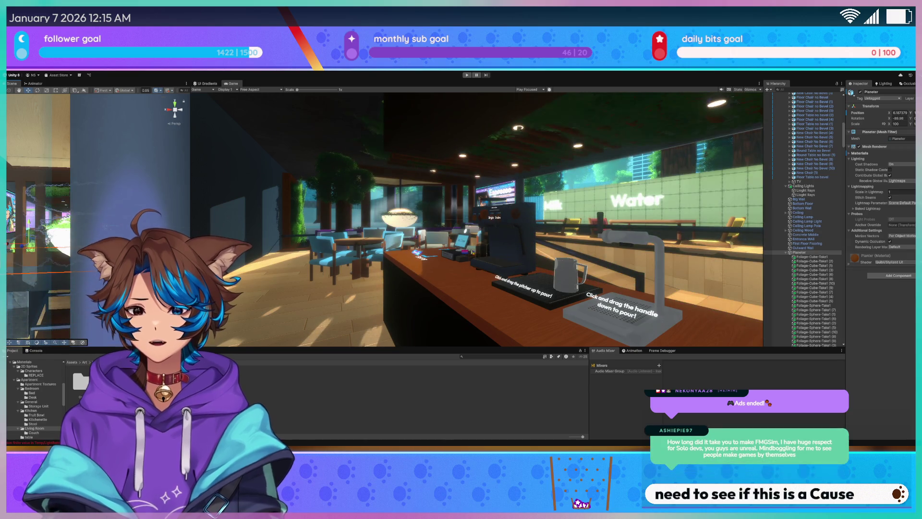
pyautogui.moveTo(72, 234); pyautogui.dragTo(193, 224)
pyautogui.moveTo(97, 217); pyautogui.dragTo(179, 216)
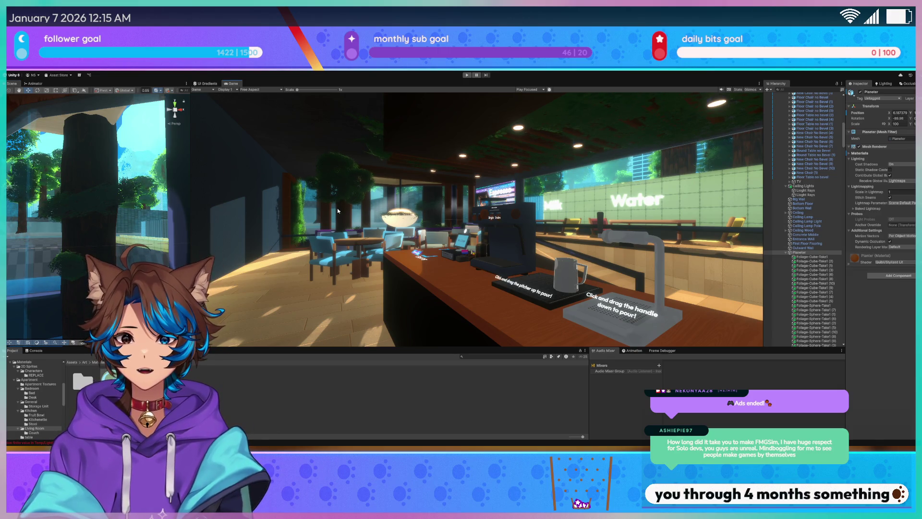
pyautogui.moveTo(108, 207); pyautogui.dragTo(587, 210)
# - Frame the Planter and widen the Game view to show the café counter
pyautogui.press('f')
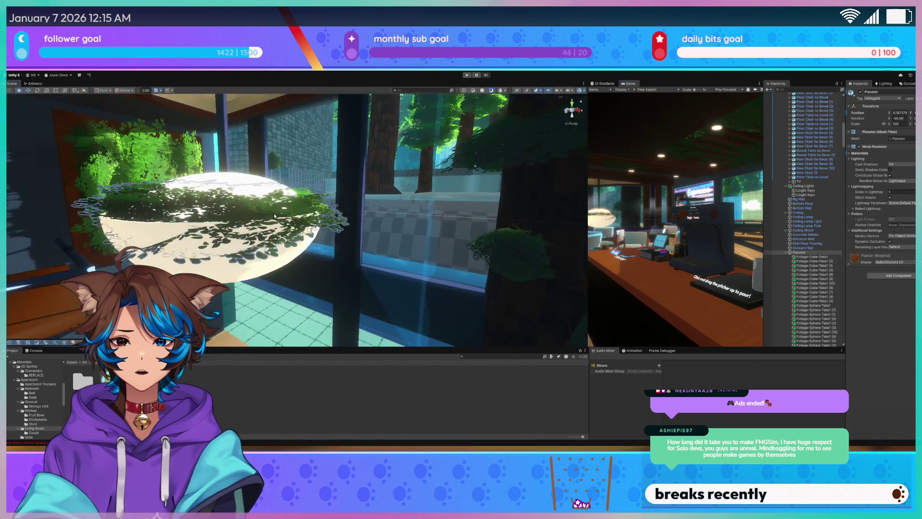
pyautogui.moveTo(207, 211)
pyautogui.mouseDown()
pyautogui.moveTo(265, 226)
pyautogui.moveTo(450, 229)
pyautogui.mouseUp()
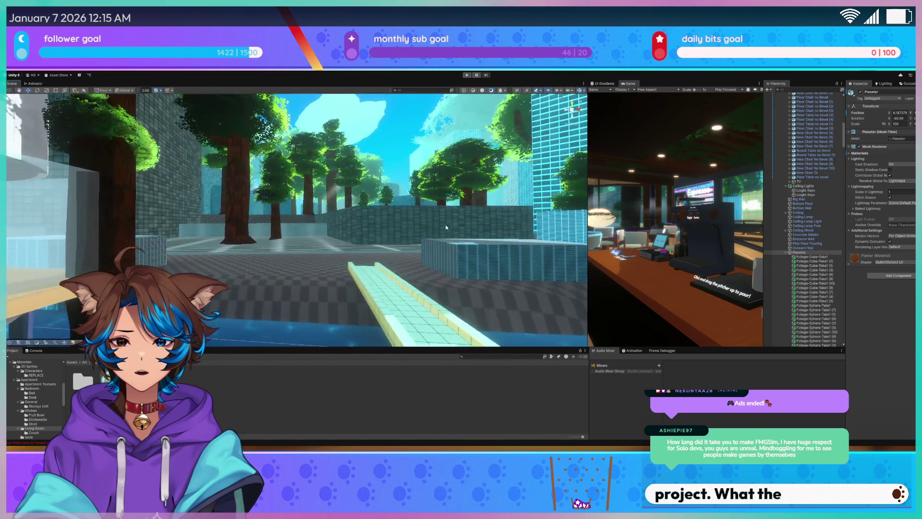
pyautogui.moveTo(587, 208); pyautogui.dragTo(326, 210)
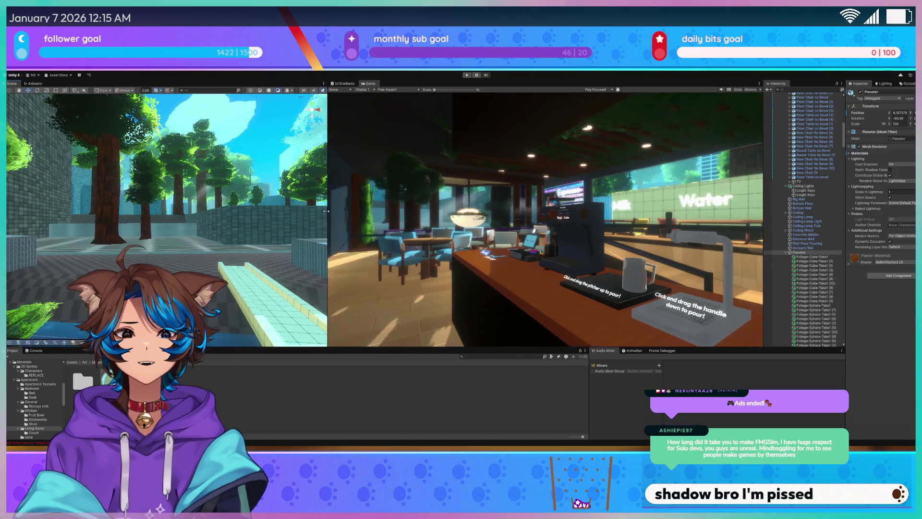
pyautogui.moveTo(327, 254); pyautogui.dragTo(268, 255)
# - Fly the Scene view around the exterior and box-select all the ceiling lights and lamps
pyautogui.moveTo(192, 231)
pyautogui.mouseDown()
pyautogui.moveTo(173, 232)
pyautogui.moveTo(194, 190)
pyautogui.moveTo(201, 249)
pyautogui.moveTo(216, 269)
pyautogui.mouseUp()
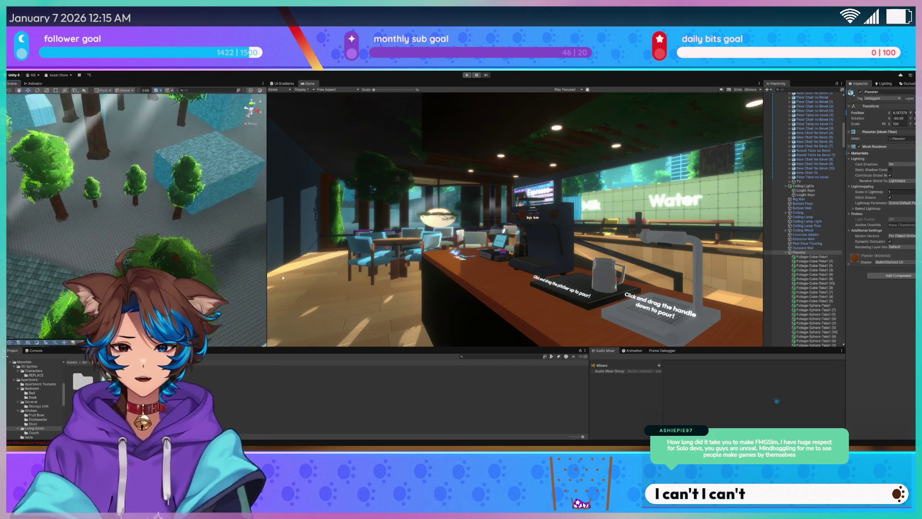
pyautogui.moveTo(58, 211)
pyautogui.mouseDown()
pyautogui.moveTo(14, 221)
pyautogui.moveTo(96, 178)
pyautogui.mouseUp()
pyautogui.moveTo(144, 202); pyautogui.dragTo(130, 230)
pyautogui.moveTo(21, 188)
pyautogui.mouseDown()
pyautogui.moveTo(59, 144)
pyautogui.moveTo(123, 142)
pyautogui.mouseUp()
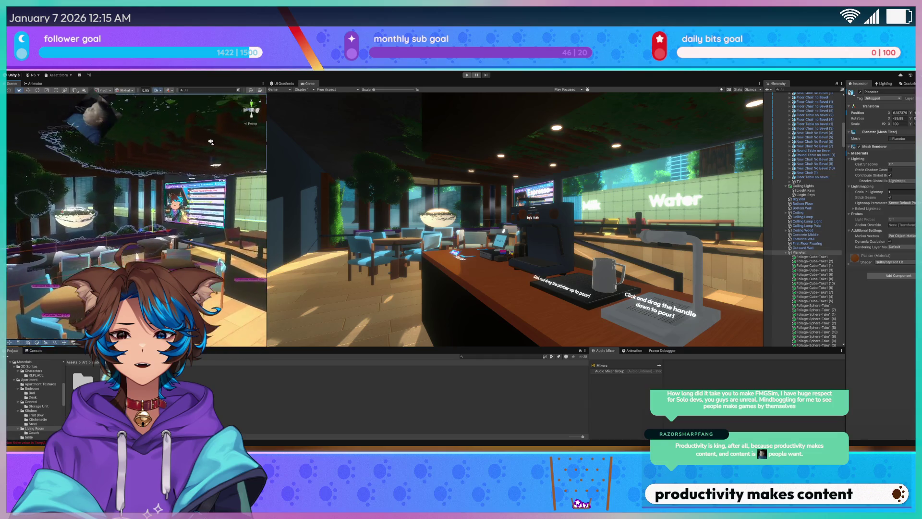
pyautogui.moveTo(257, 154); pyautogui.dragTo(209, 274)
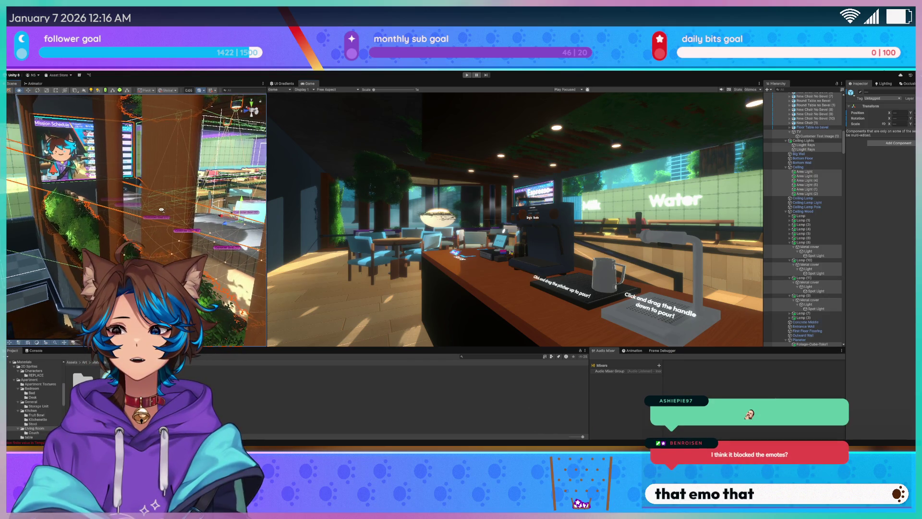
# - Select the Ceiling, collapse Ceiling Wood's lamp children, and frame the Planter
pyautogui.moveTo(158, 230); pyautogui.dragTo(180, 233)
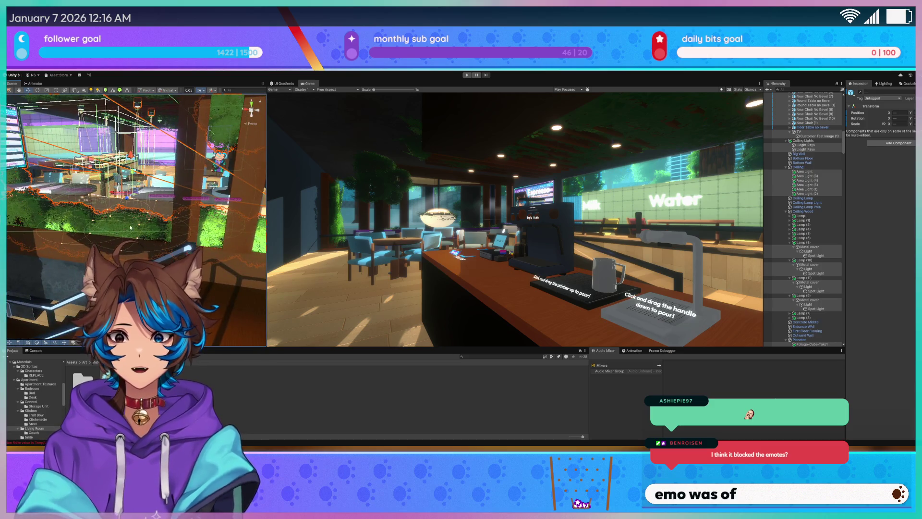
pyautogui.click(801, 166)
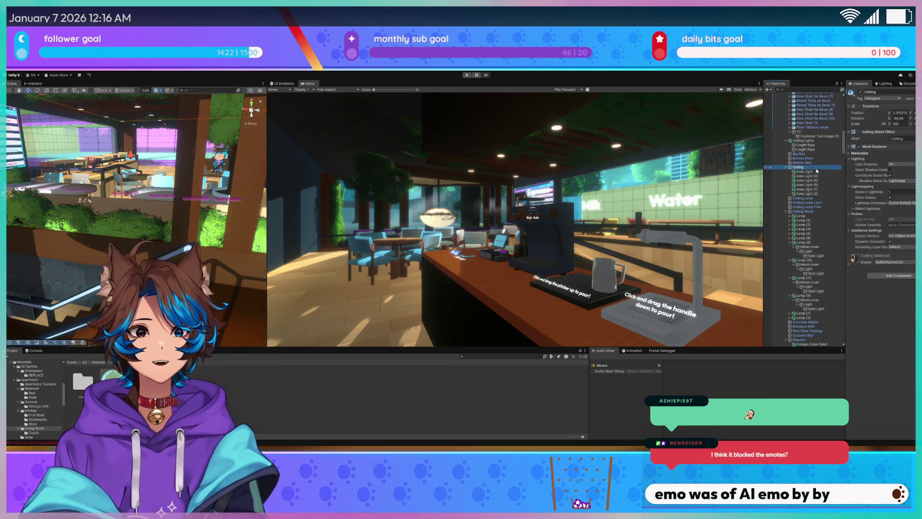
pyautogui.click(786, 211)
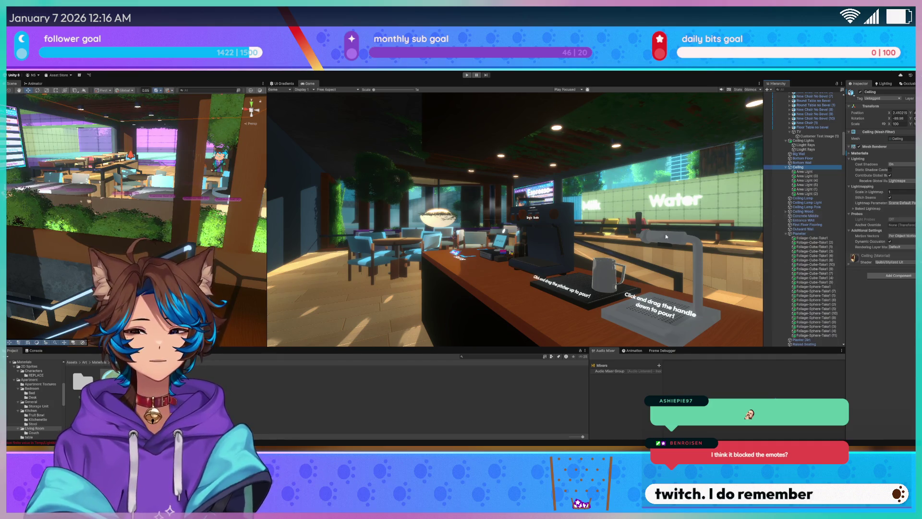
pyautogui.moveTo(192, 226); pyautogui.dragTo(212, 226)
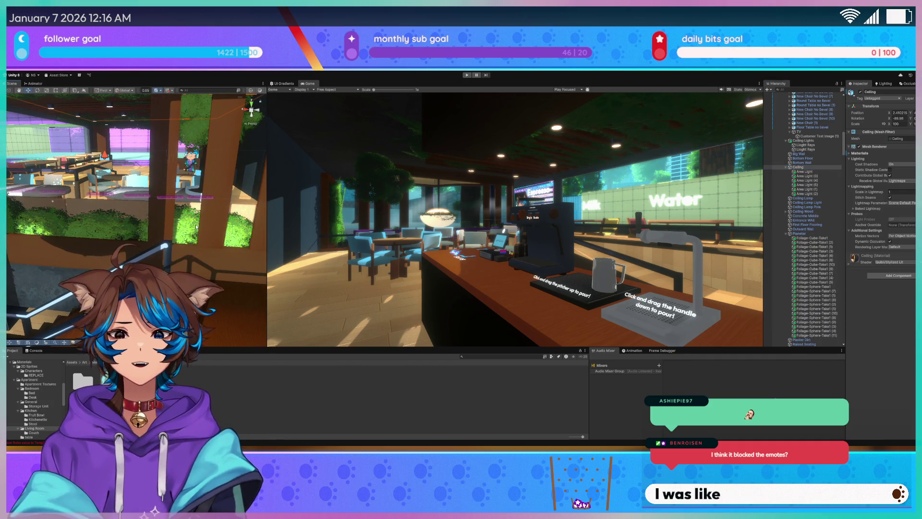
pyautogui.click(213, 226)
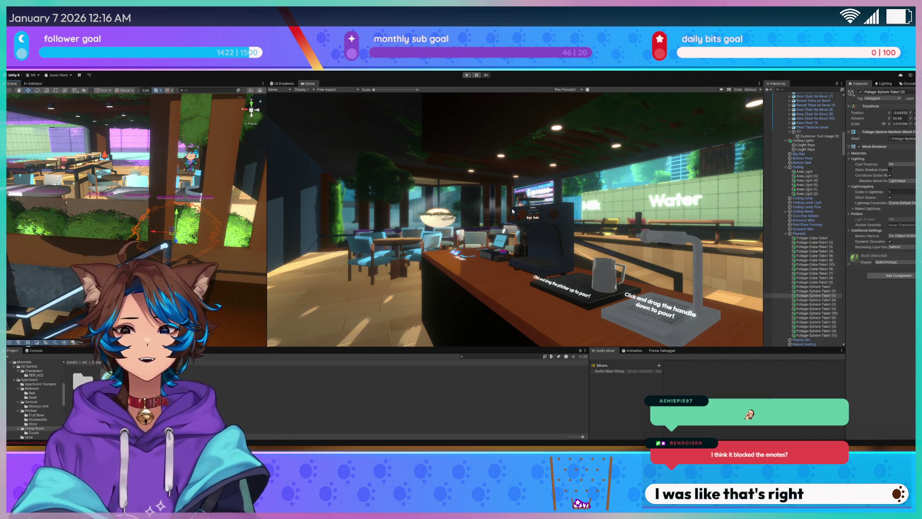
pyautogui.doubleClick(801, 234)
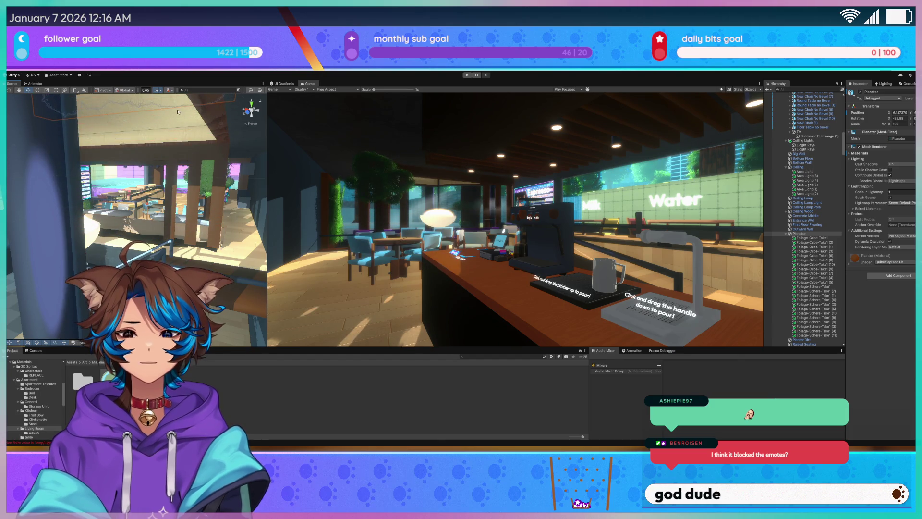
pyautogui.moveTo(144, 192)
pyautogui.mouseDown()
pyautogui.moveTo(168, 190)
pyautogui.moveTo(129, 182)
pyautogui.moveTo(192, 206)
pyautogui.mouseUp()
# - Check Guildhouse no bevel and First Floor Flooring, then frame the Wooden Partition
pyautogui.click(48, 144)
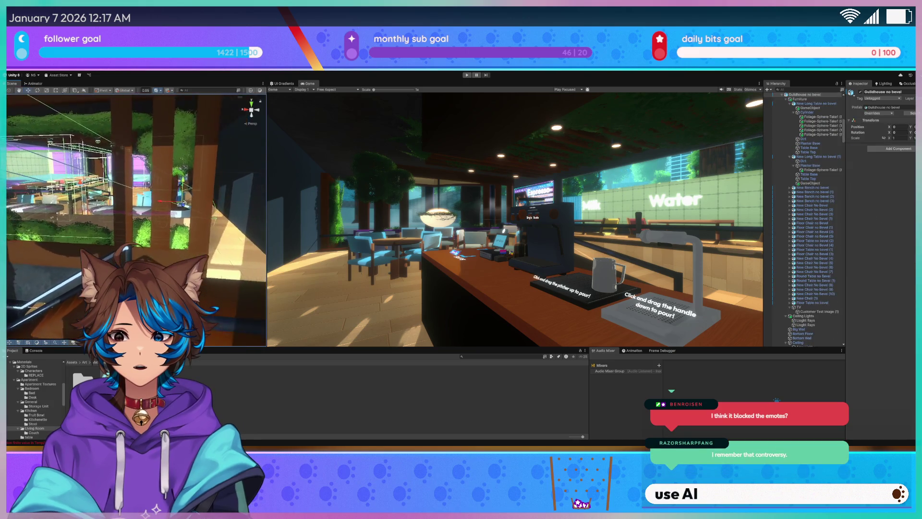
pyautogui.click(209, 216)
pyautogui.click(207, 219)
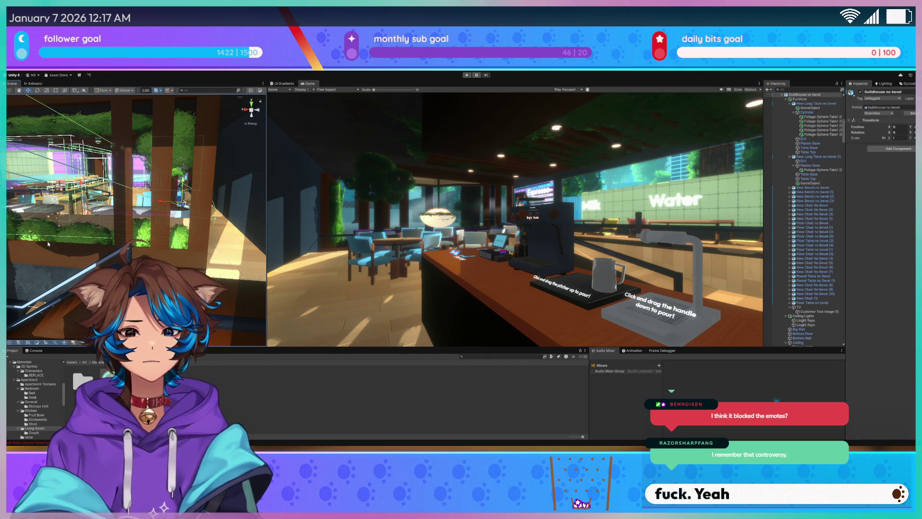
pyautogui.moveTo(67, 240); pyautogui.dragTo(73, 222)
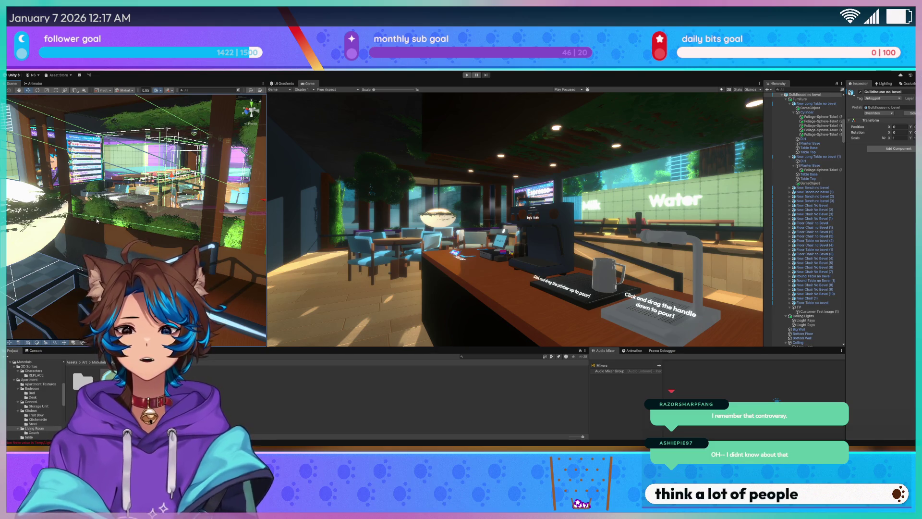
pyautogui.moveTo(89, 224); pyautogui.dragTo(106, 226)
pyautogui.scroll(3, 793, 143)
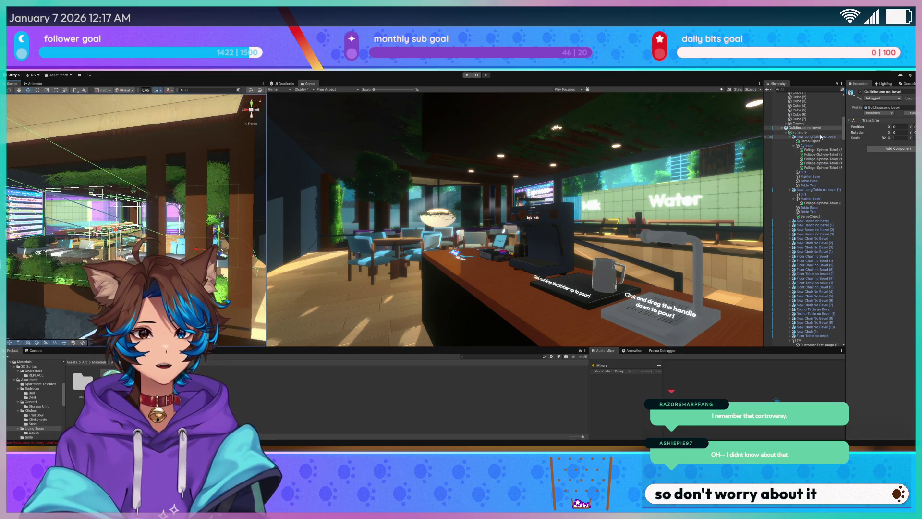
pyautogui.scroll(6, 793, 143)
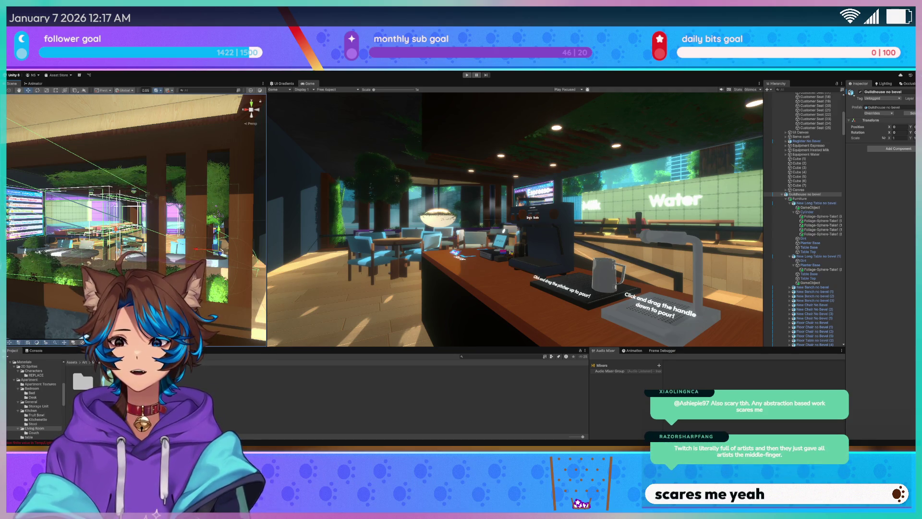
pyautogui.moveTo(162, 242)
pyautogui.mouseDown()
pyautogui.moveTo(144, 246)
pyautogui.moveTo(174, 237)
pyautogui.moveTo(168, 216)
pyautogui.mouseUp()
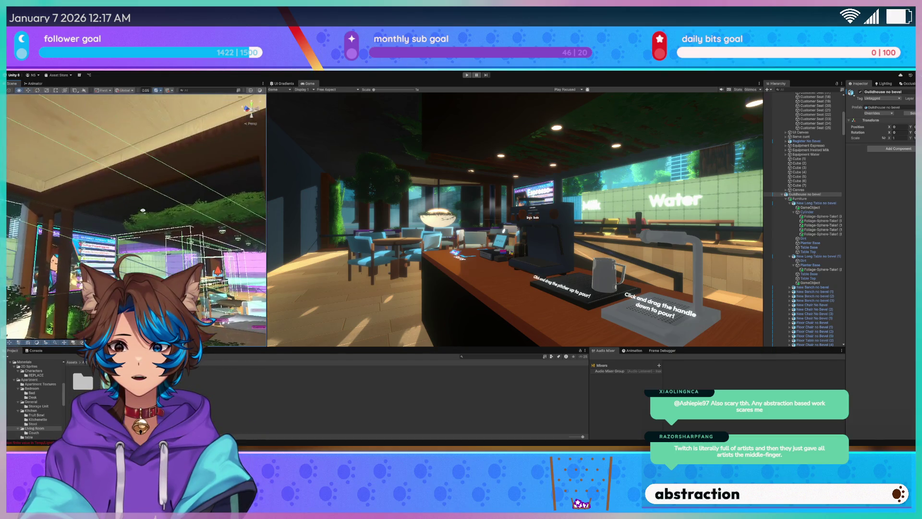
pyautogui.click(236, 164)
pyautogui.press('f')
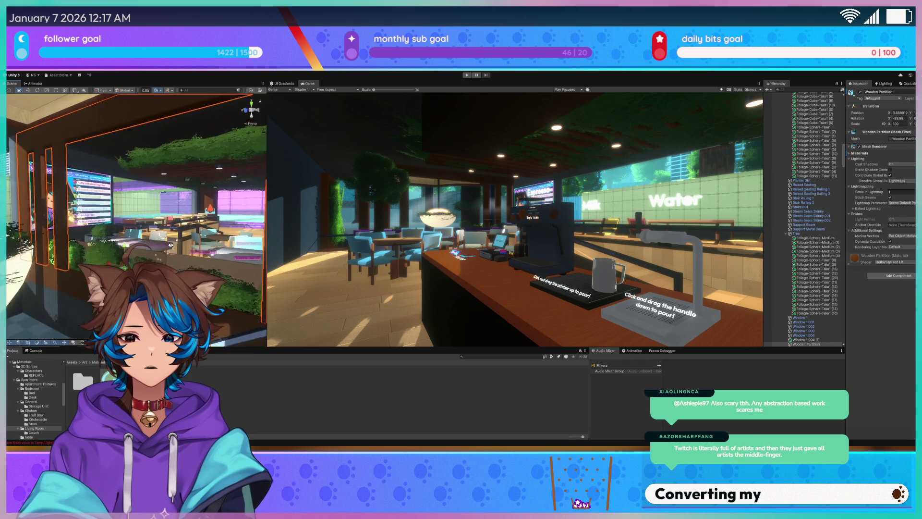
# - Fly past the stairs to floor level and orbit over the round table and blue chairs
pyautogui.moveTo(126, 164)
pyautogui.mouseDown()
pyautogui.moveTo(144, 209)
pyautogui.moveTo(131, 212)
pyautogui.mouseUp()
pyautogui.click(131, 212)
pyautogui.moveTo(206, 221)
pyautogui.mouseDown()
pyautogui.moveTo(227, 253)
pyautogui.moveTo(221, 269)
pyautogui.moveTo(150, 238)
pyautogui.moveTo(87, 157)
pyautogui.mouseUp()
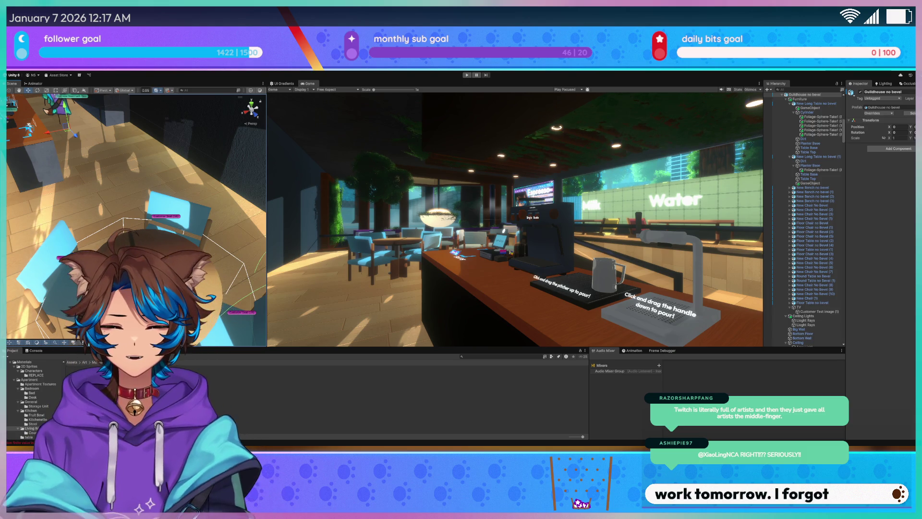
pyautogui.moveTo(110, 126)
pyautogui.mouseDown()
pyautogui.moveTo(186, 200)
pyautogui.moveTo(518, 312)
pyautogui.mouseUp()
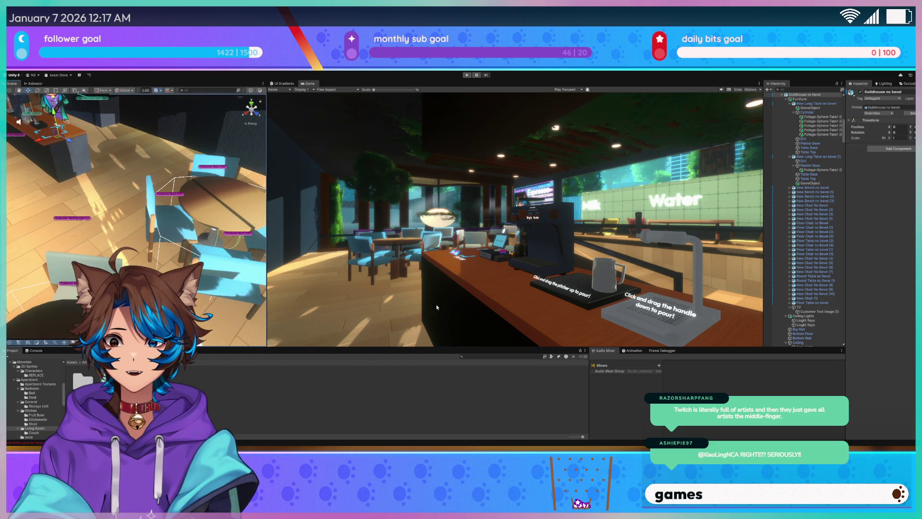
pyautogui.moveTo(132, 252); pyautogui.dragTo(49, 223)
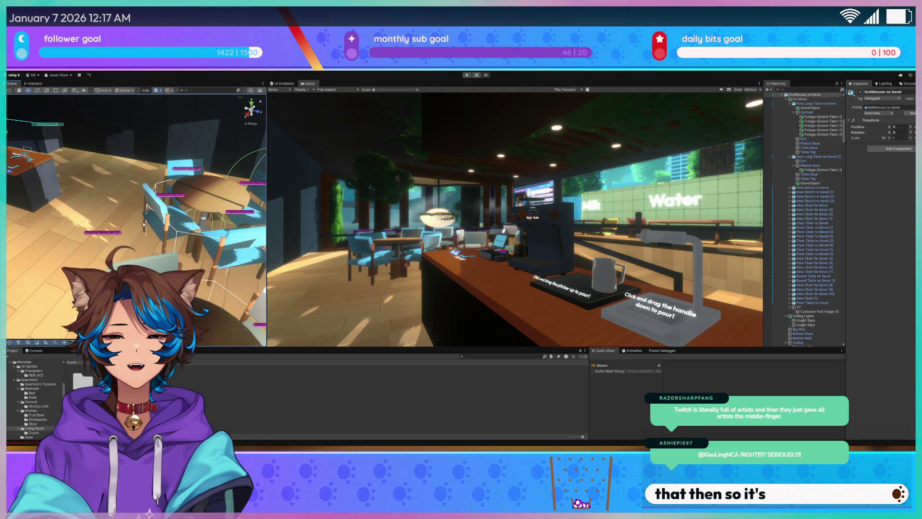
pyautogui.moveTo(139, 226); pyautogui.dragTo(148, 207)
pyautogui.moveTo(207, 221)
pyautogui.mouseDown()
pyautogui.moveTo(384, 222)
pyautogui.moveTo(138, 207)
pyautogui.mouseUp()
# - Frame the round table, select its Table Top, then Round Table no Bevel, and turn toward the TV
pyautogui.click(138, 207)
pyautogui.press('f')
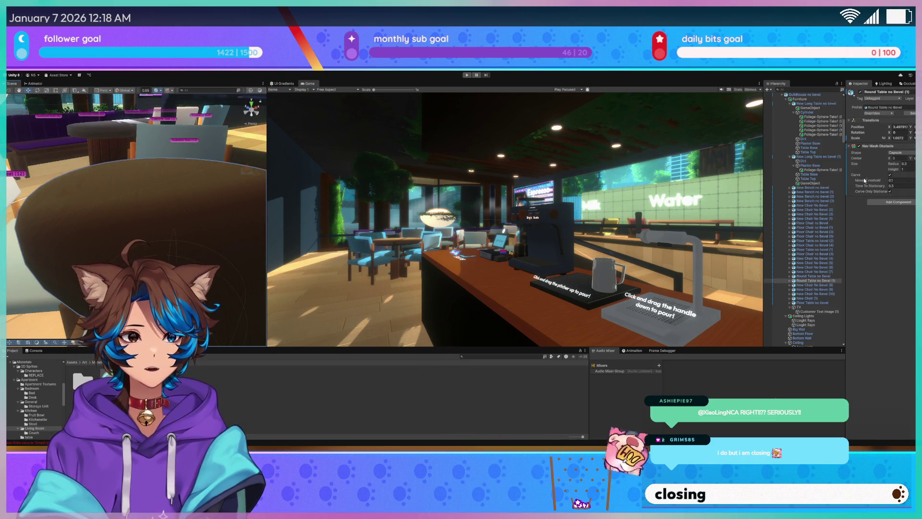
pyautogui.scroll(-5, 178, 201)
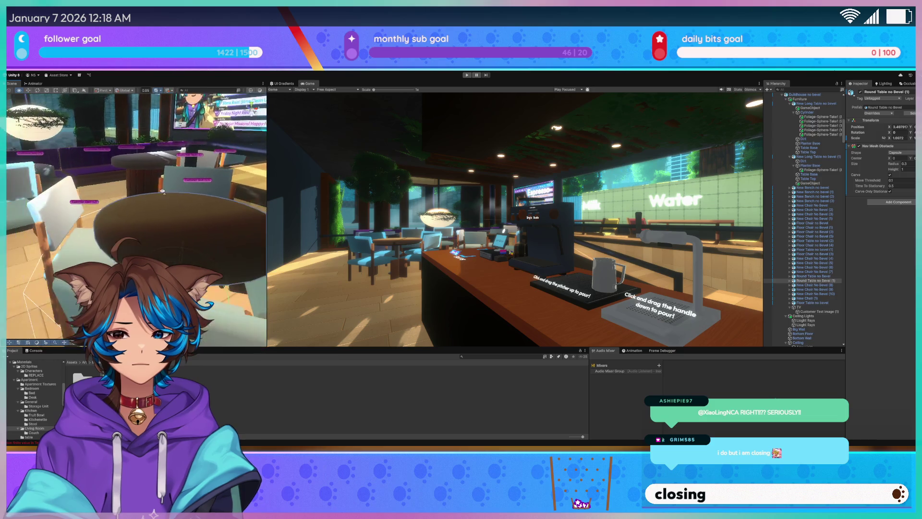
pyautogui.click(160, 230)
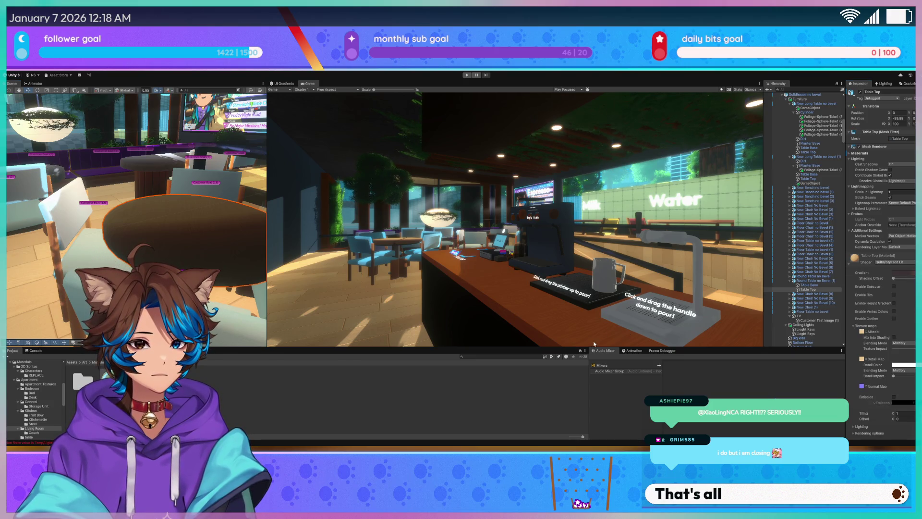
pyautogui.moveTo(218, 250)
pyautogui.mouseDown()
pyautogui.moveTo(242, 246)
pyautogui.moveTo(178, 241)
pyautogui.mouseUp()
pyautogui.click(177, 241)
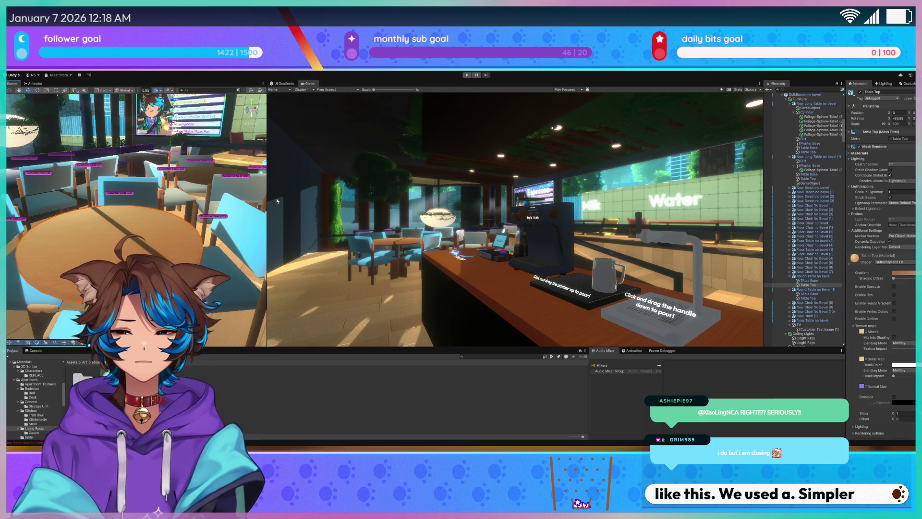
pyautogui.click(192, 180)
pyautogui.click(139, 236)
pyautogui.moveTo(139, 236); pyautogui.dragTo(183, 224)
pyautogui.moveTo(181, 231)
pyautogui.mouseDown()
pyautogui.moveTo(84, 235)
pyautogui.moveTo(112, 241)
pyautogui.moveTo(84, 204)
pyautogui.moveTo(101, 181)
pyautogui.moveTo(88, 192)
pyautogui.mouseUp()
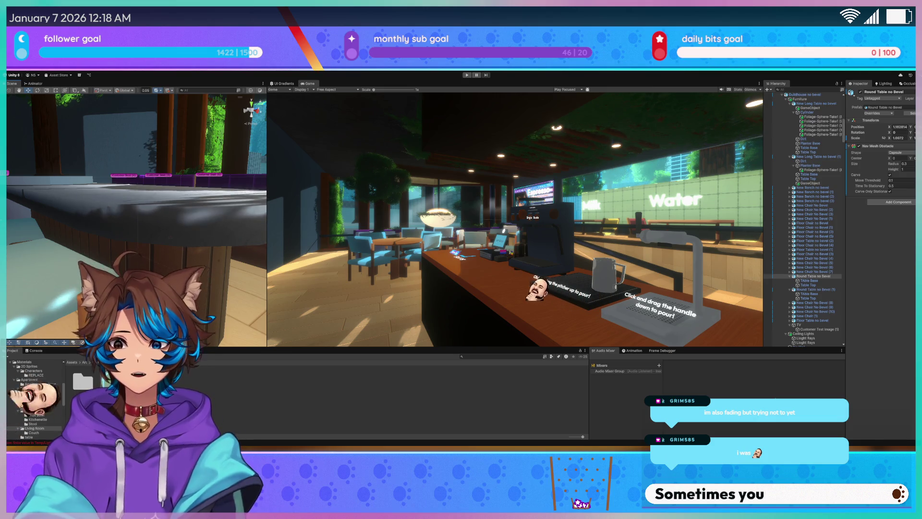
# - Swing past the seats, counter and two-door corner to look out at the courtyard trees
pyautogui.moveTo(189, 171)
pyautogui.mouseDown()
pyautogui.moveTo(251, 107)
pyautogui.moveTo(122, 212)
pyautogui.moveTo(51, 198)
pyautogui.moveTo(180, 217)
pyautogui.mouseUp()
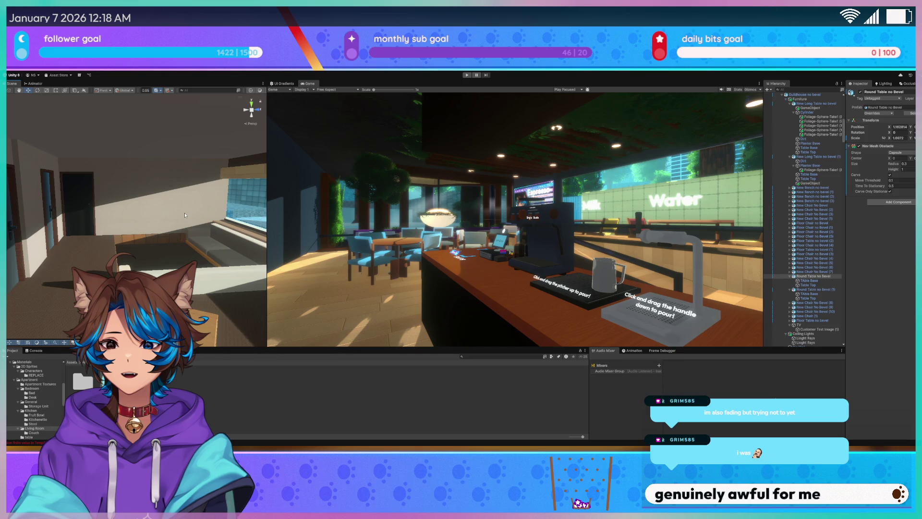
pyautogui.moveTo(111, 208)
pyautogui.mouseDown()
pyautogui.moveTo(141, 220)
pyautogui.moveTo(78, 219)
pyautogui.mouseUp()
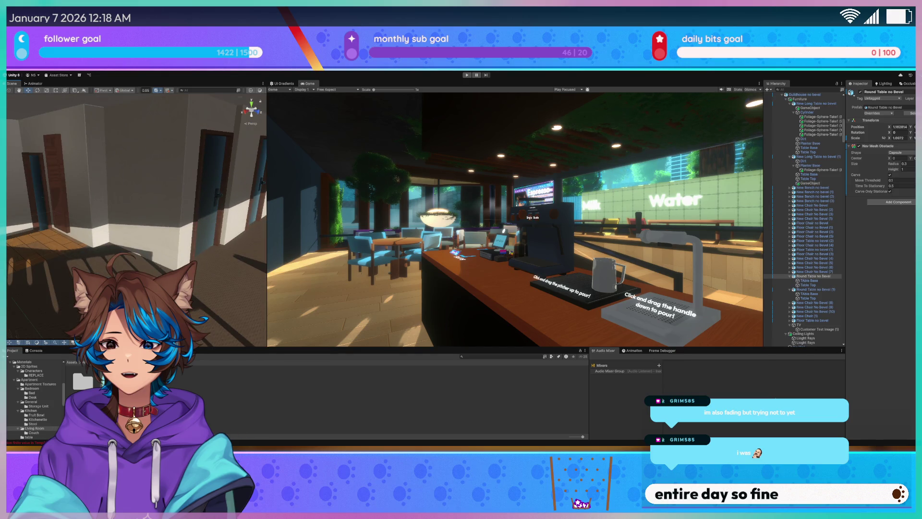
pyautogui.moveTo(192, 219); pyautogui.dragTo(166, 231)
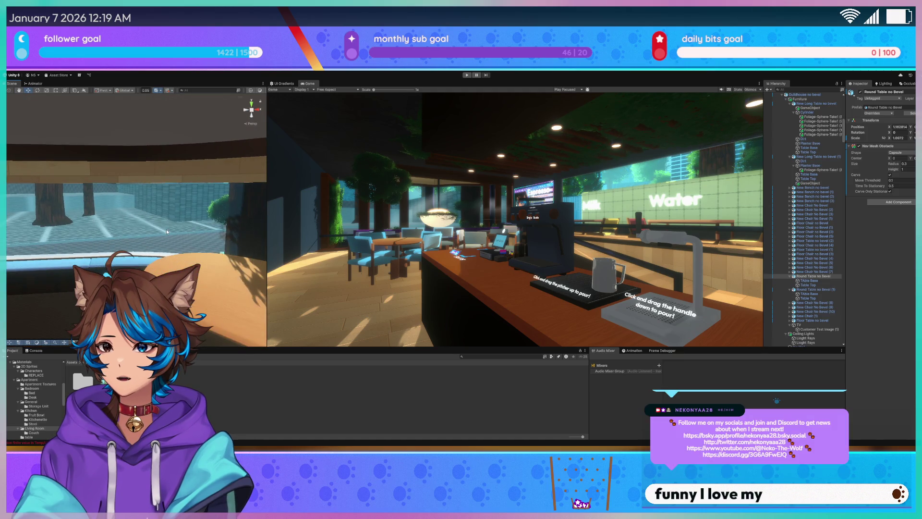
# - Fly with W from the white building through the wall to face the curved counter and chairs
pyautogui.scroll(-3, 166, 229)
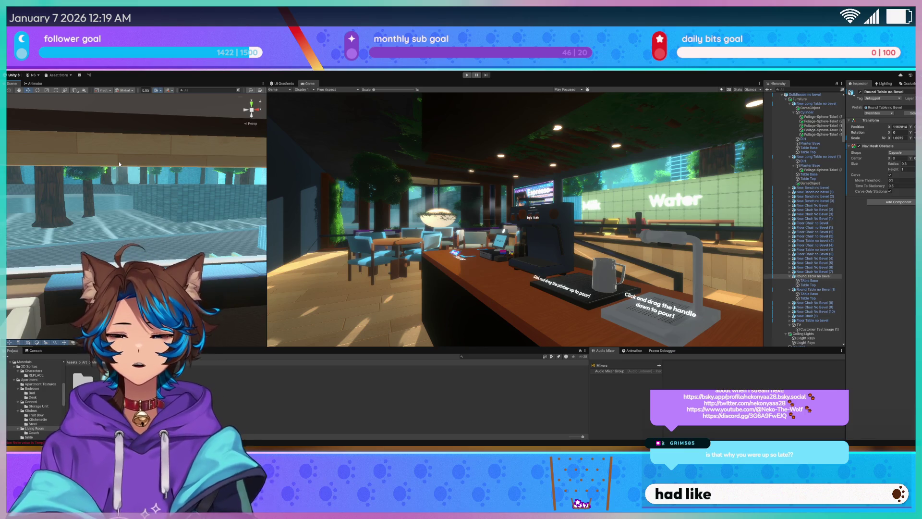
pyautogui.moveTo(104, 142)
pyautogui.mouseDown()
pyautogui.moveTo(138, 214)
pyautogui.moveTo(151, 218)
pyautogui.moveTo(141, 226)
pyautogui.moveTo(166, 248)
pyautogui.moveTo(197, 236)
pyautogui.mouseUp()
pyautogui.moveTo(140, 234)
pyautogui.mouseDown()
pyautogui.moveTo(182, 234)
pyautogui.moveTo(215, 205)
pyautogui.moveTo(123, 168)
pyautogui.moveTo(158, 225)
pyautogui.moveTo(258, 262)
pyautogui.mouseUp()
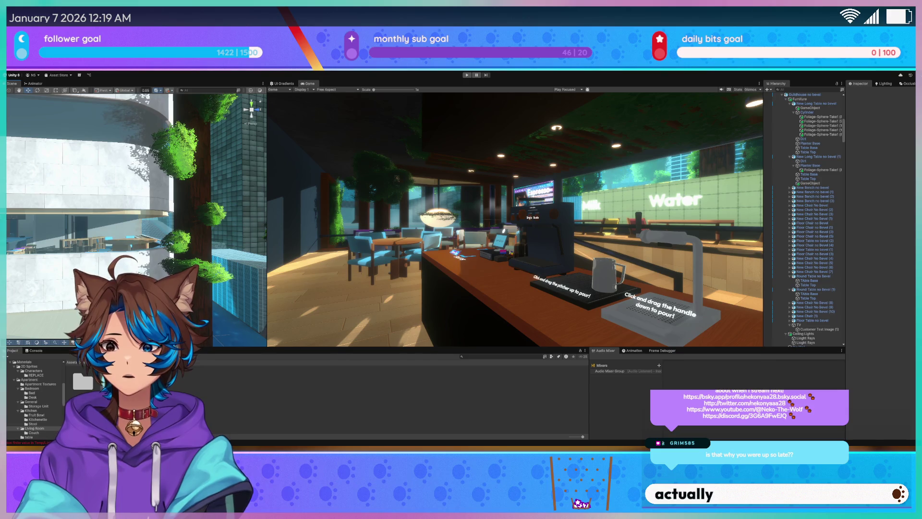
pyautogui.press('w')
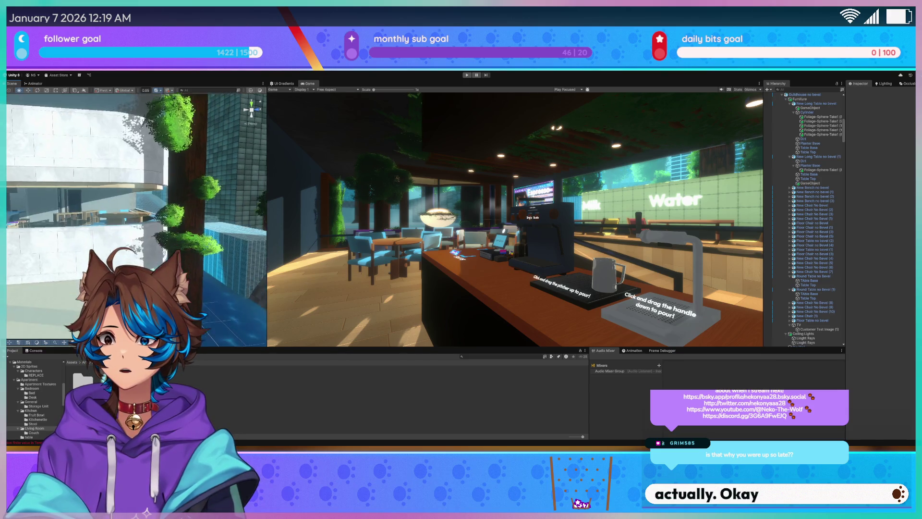
pyautogui.press('w')
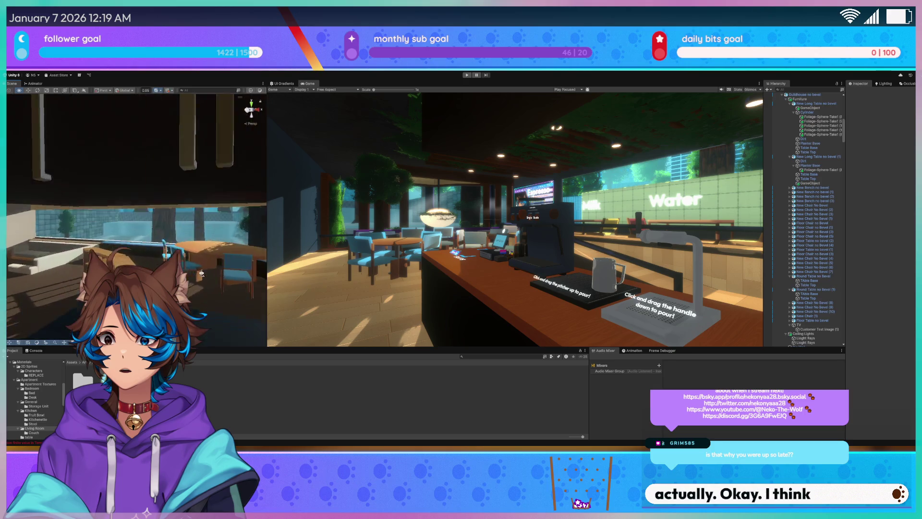
pyautogui.press('w')
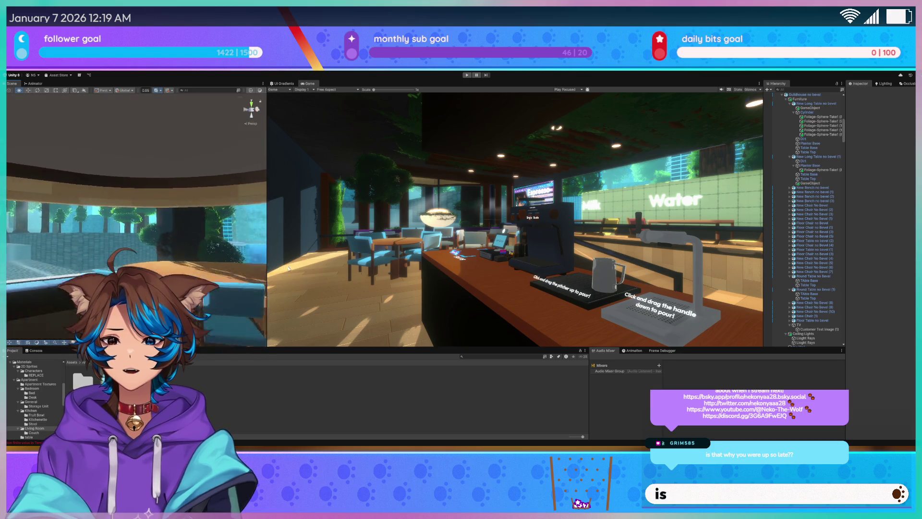
pyautogui.press('w')
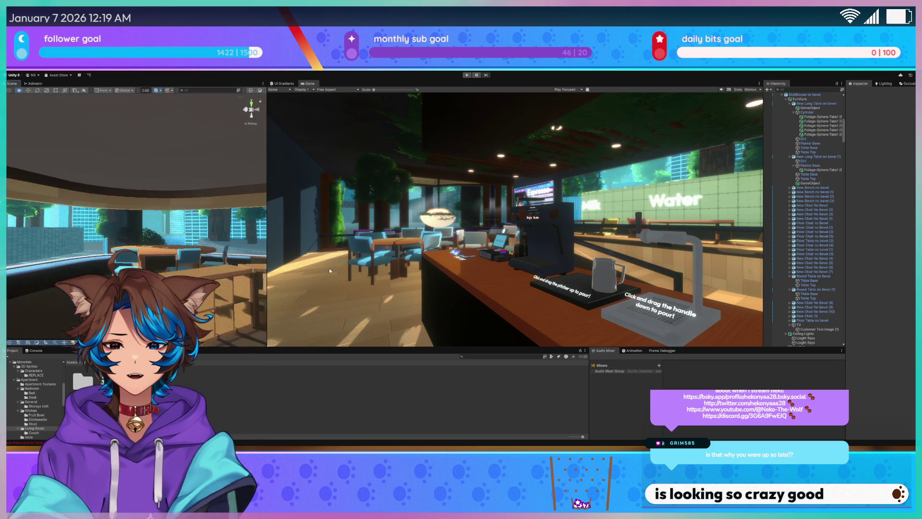
pyautogui.press('w')
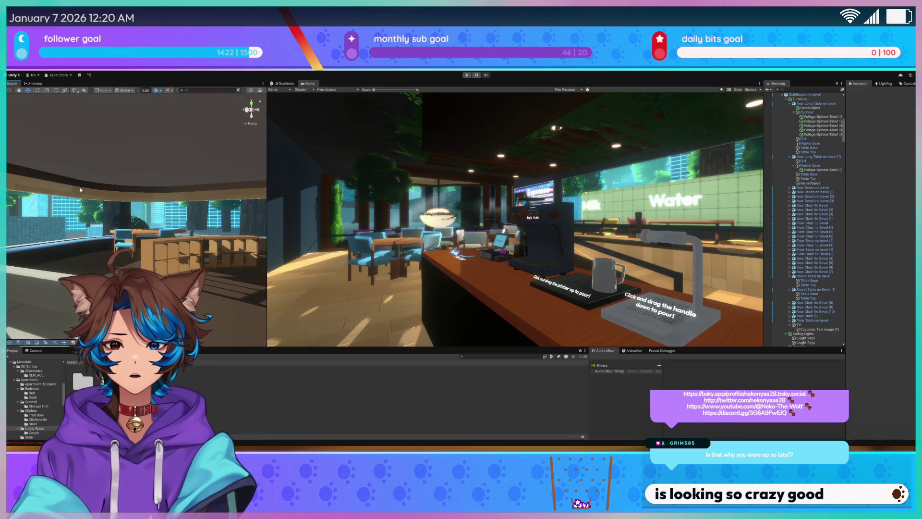
pyautogui.press('w')
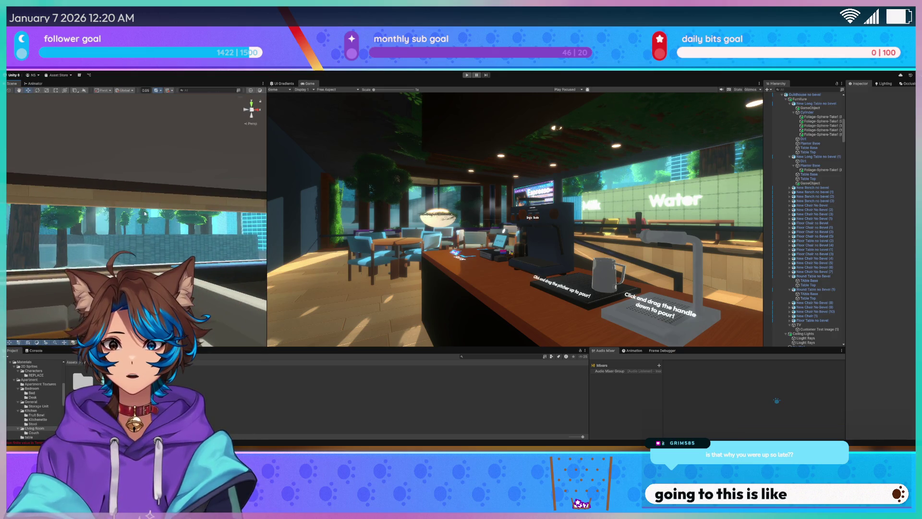
pyautogui.press('w')
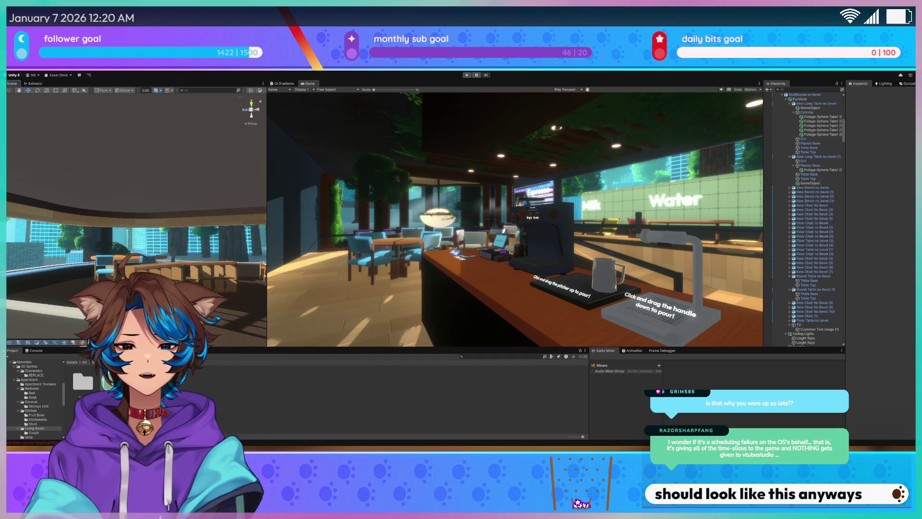
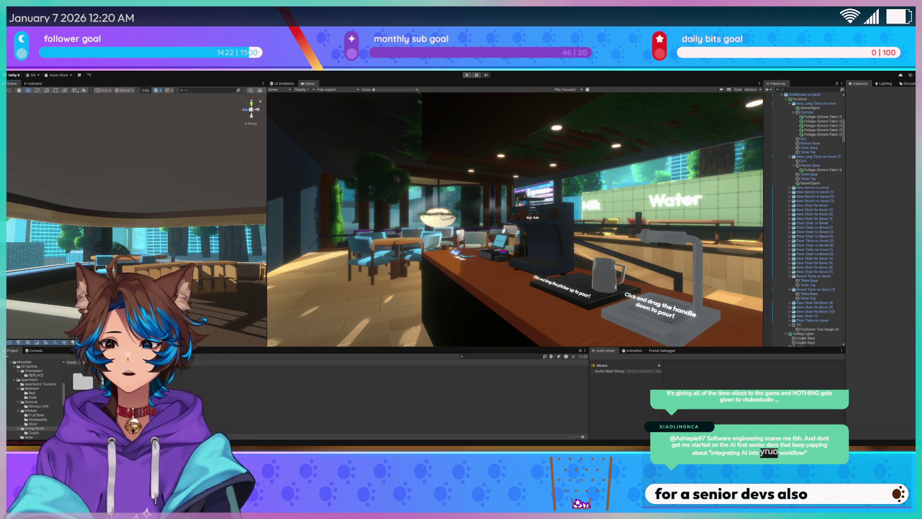
# - Widen the Scene view until the Game preview is only a narrow strip
pyautogui.moveTo(149, 261); pyautogui.dragTo(179, 256)
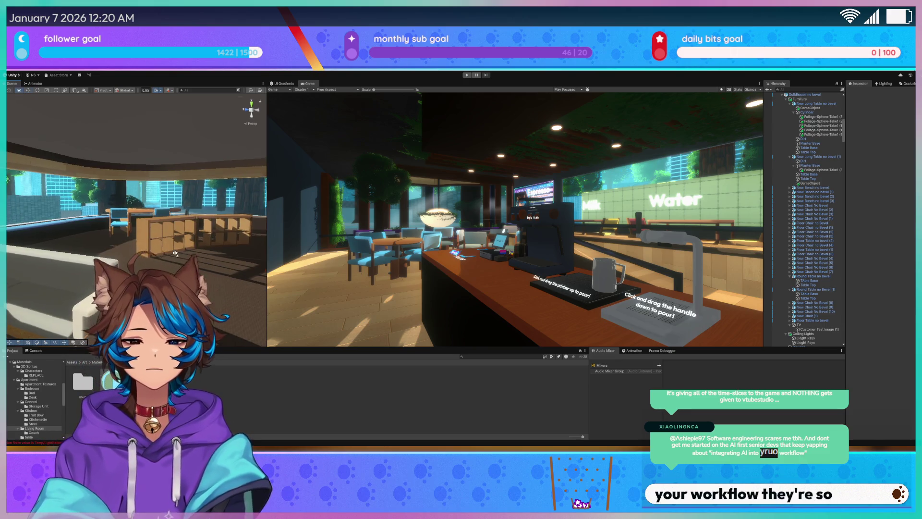
pyautogui.moveTo(267, 227); pyautogui.dragTo(717, 206)
pyautogui.moveTo(432, 192); pyautogui.dragTo(410, 180)
# - Fly the scene camera back and left to frame the bed
pyautogui.moveTo(377, 221); pyautogui.dragTo(393, 209)
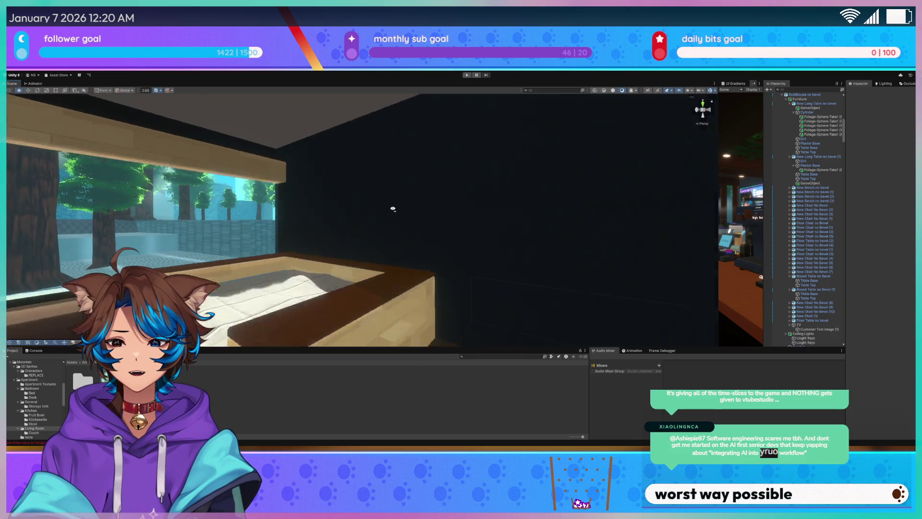
pyautogui.press('s')
pyautogui.press('a')
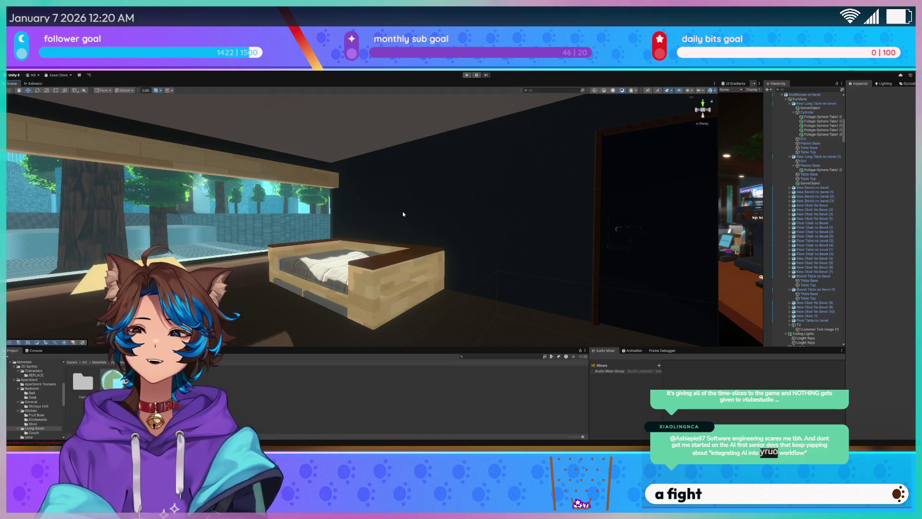
# - Select the bed and nudge it slightly along its X axis
pyautogui.click(411, 277)
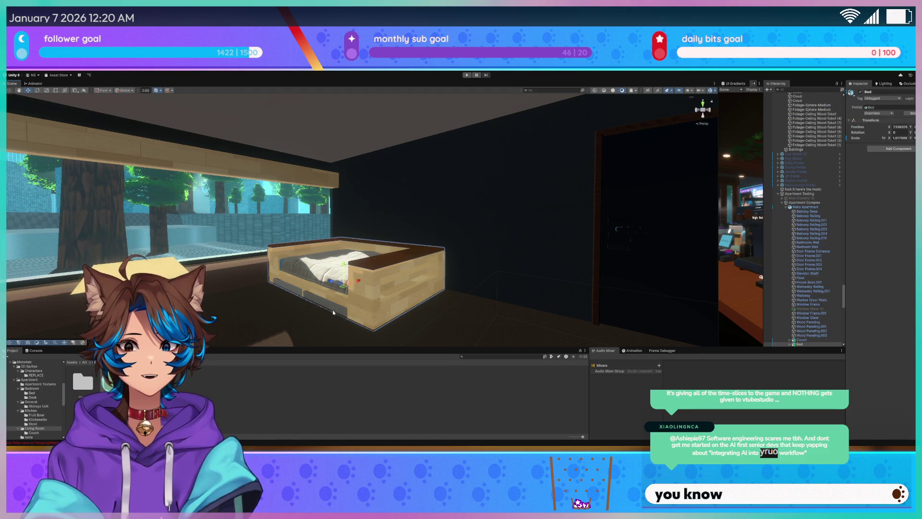
pyautogui.press('w')
pyautogui.press('w')
pyautogui.scroll(2, 400, 323)
pyautogui.press('w')
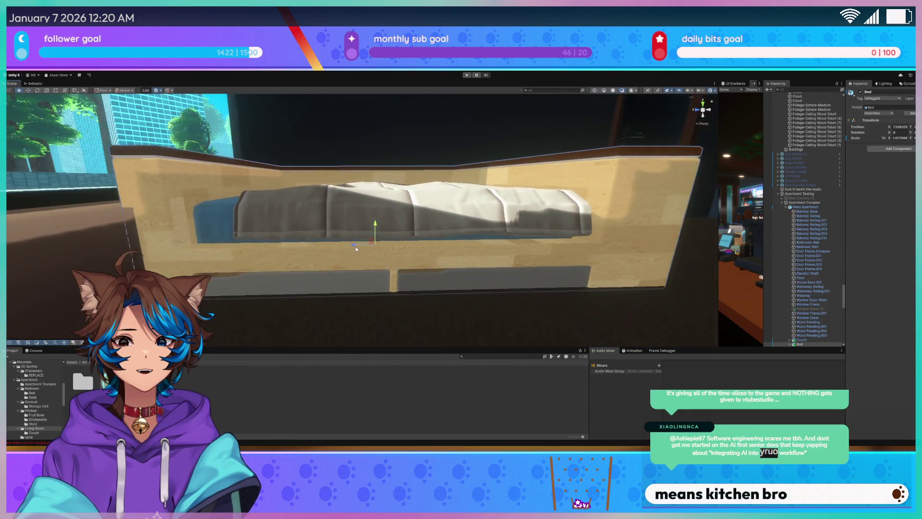
pyautogui.moveTo(354, 247); pyautogui.dragTo(383, 225)
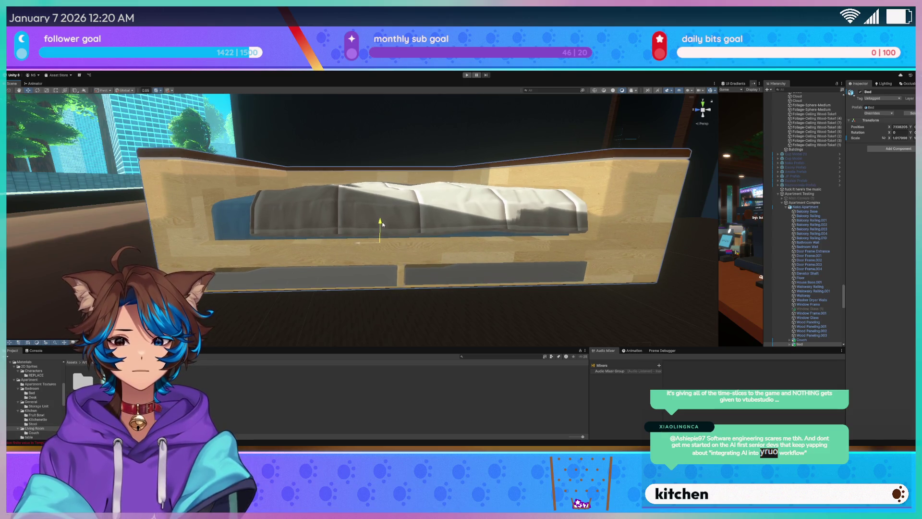
# - Select the under-bed drawer and expand its material properties in the Inspector
pyautogui.click(332, 281)
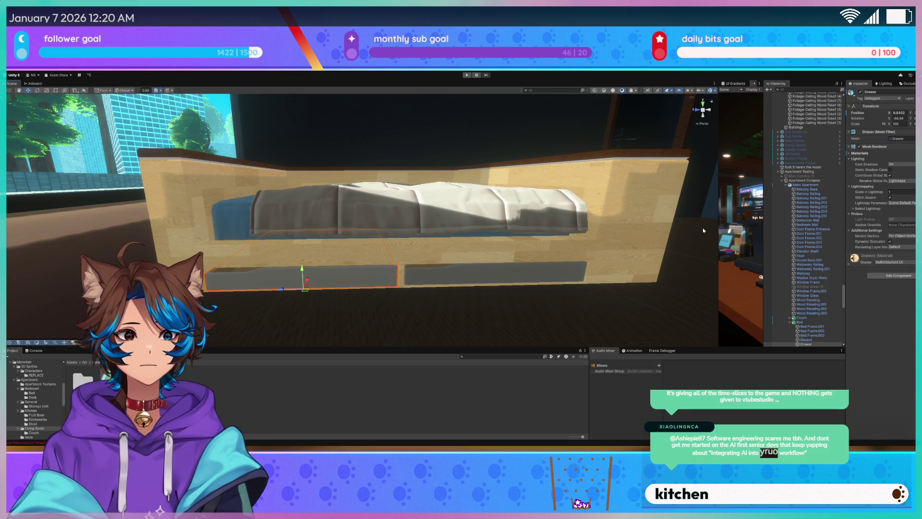
pyautogui.click(848, 264)
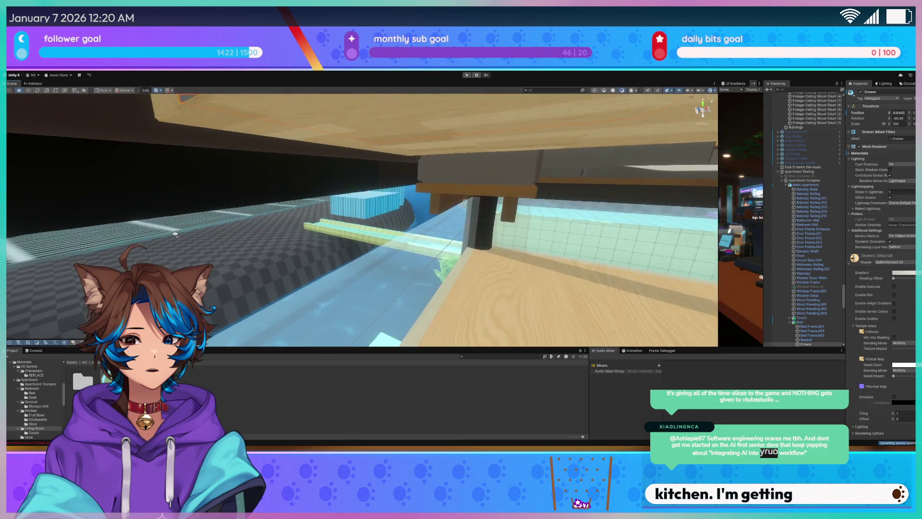
pyautogui.scroll(-3, 180, 232)
pyautogui.moveTo(180, 231); pyautogui.dragTo(186, 219)
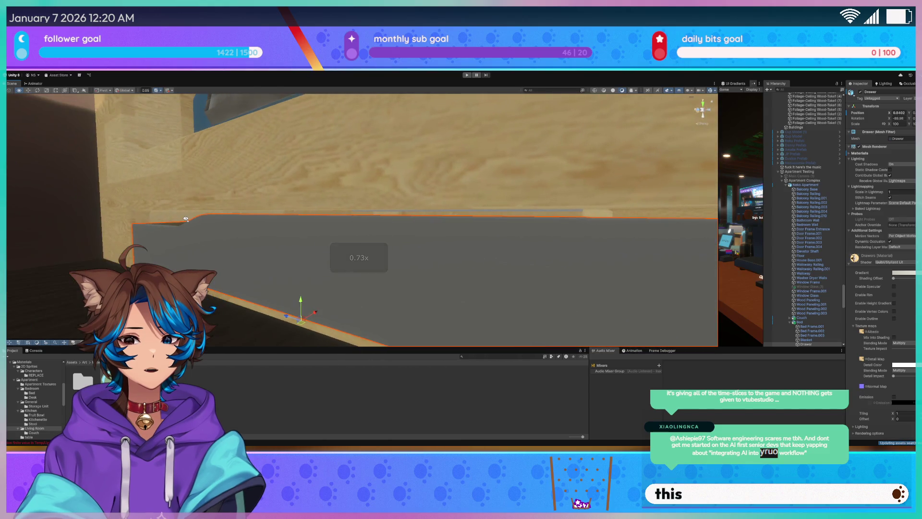
pyautogui.moveTo(356, 250); pyautogui.dragTo(364, 258)
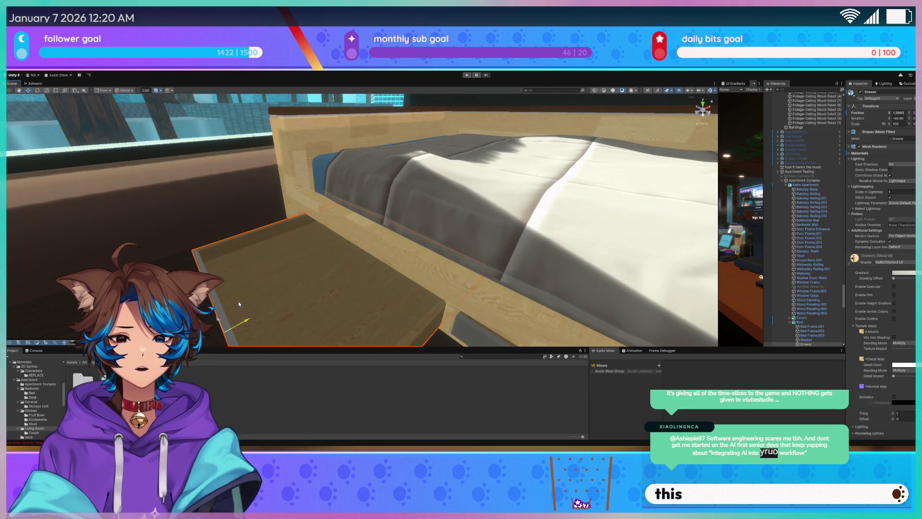
pyautogui.moveTo(412, 231)
pyautogui.mouseDown()
pyautogui.moveTo(440, 237)
pyautogui.moveTo(455, 260)
pyautogui.mouseUp()
# - Select the Bed Frame.002 piece and frame it in the view
pyautogui.click(454, 261)
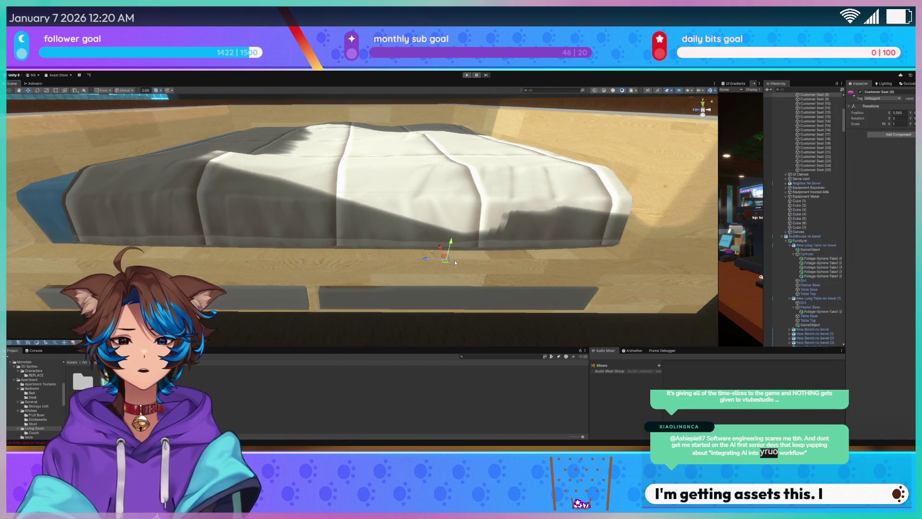
pyautogui.click(660, 260)
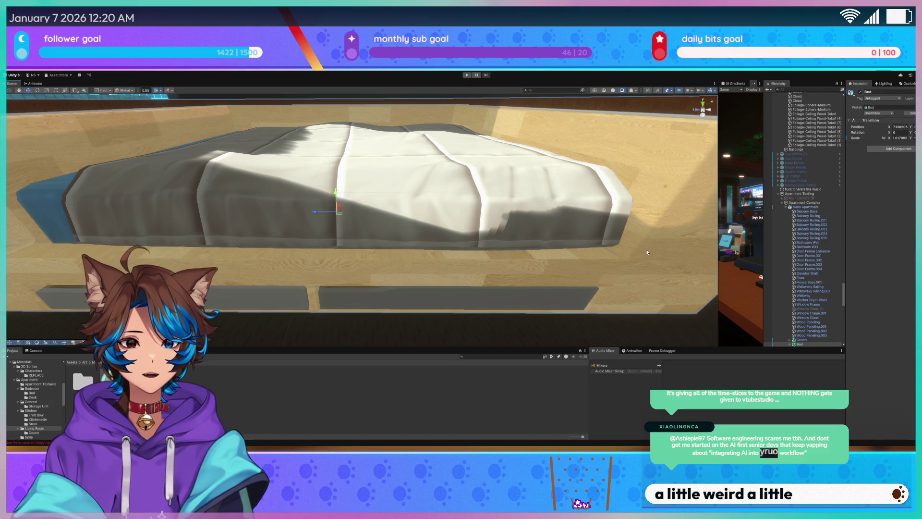
pyautogui.click(647, 252)
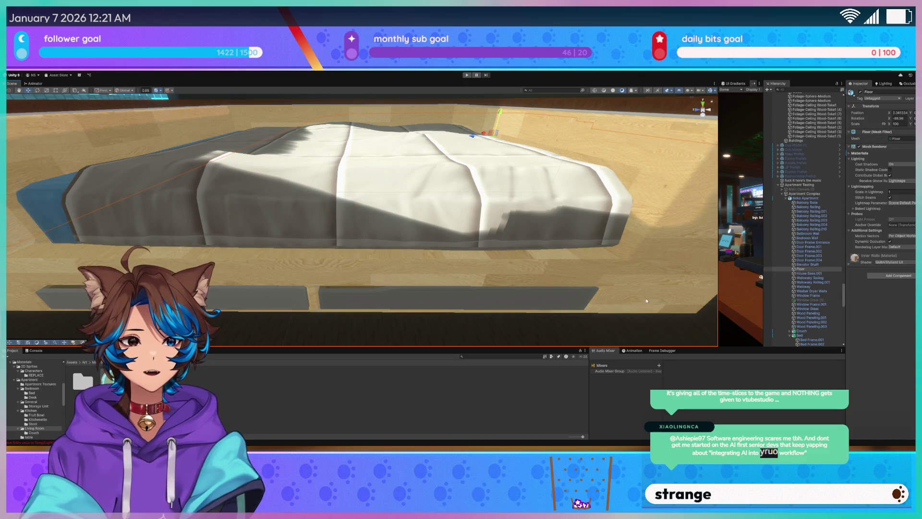
pyautogui.click(374, 261)
pyautogui.click(373, 261)
pyautogui.press('f')
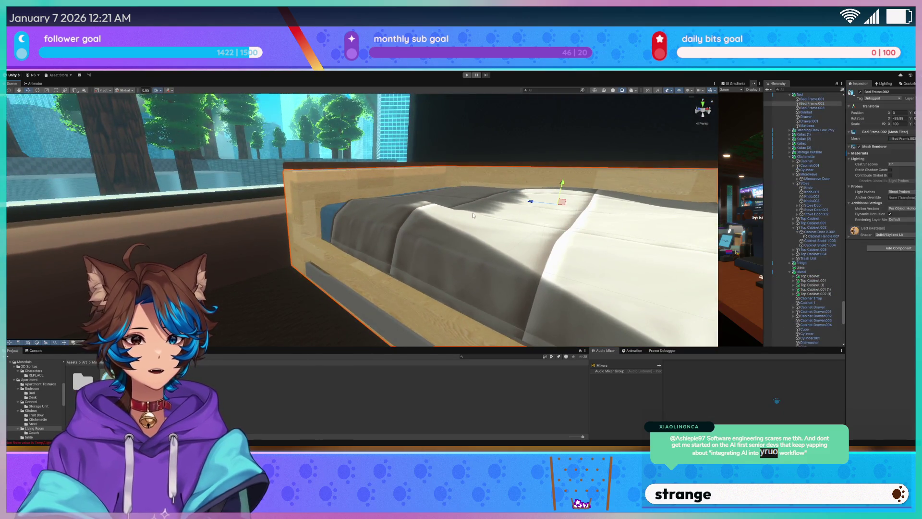
# - Expand Bed Frame.002's material properties, then reselect the drawer beneath the bed
pyautogui.click(315, 193)
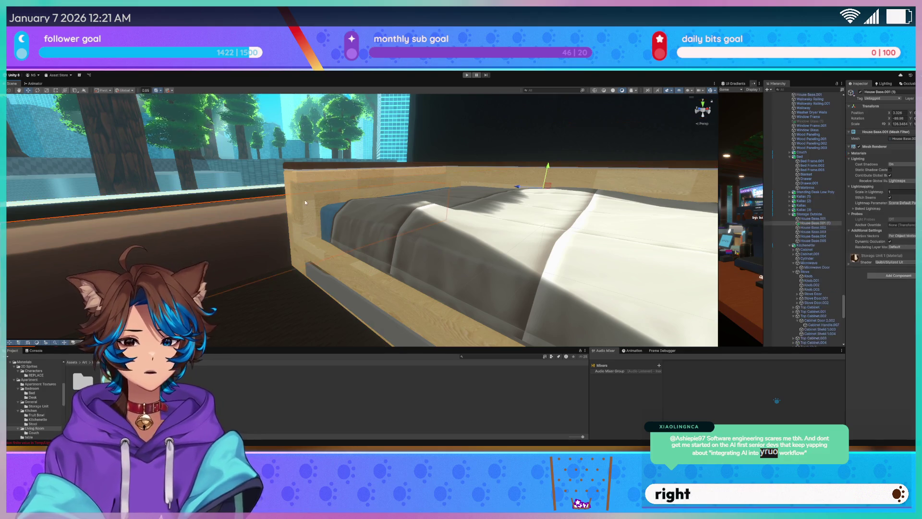
pyautogui.click(324, 204)
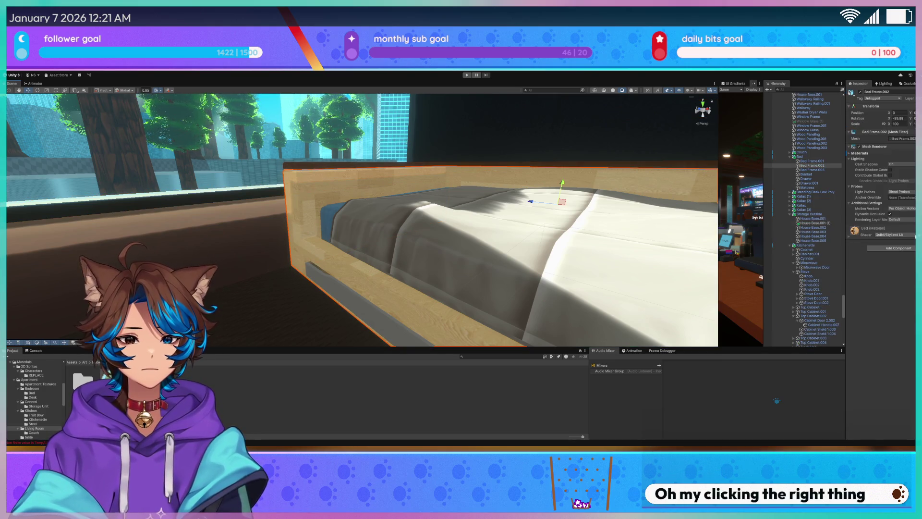
pyautogui.click(848, 238)
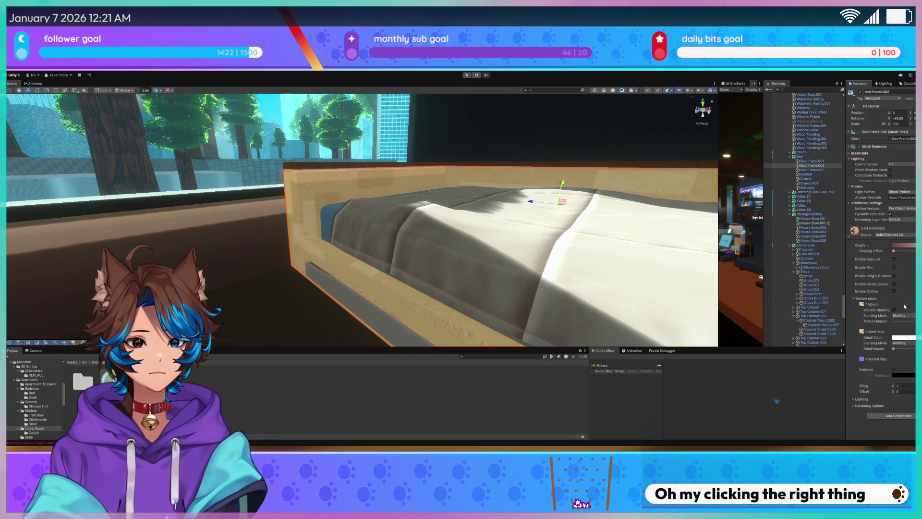
pyautogui.moveTo(875, 321)
pyautogui.mouseDown()
pyautogui.moveTo(888, 321)
pyautogui.moveTo(875, 321)
pyautogui.mouseUp()
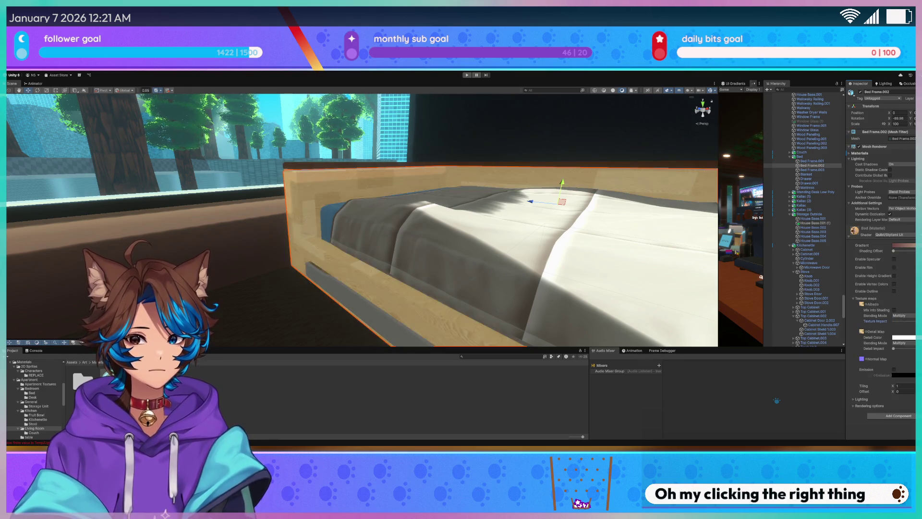
pyautogui.click(350, 303)
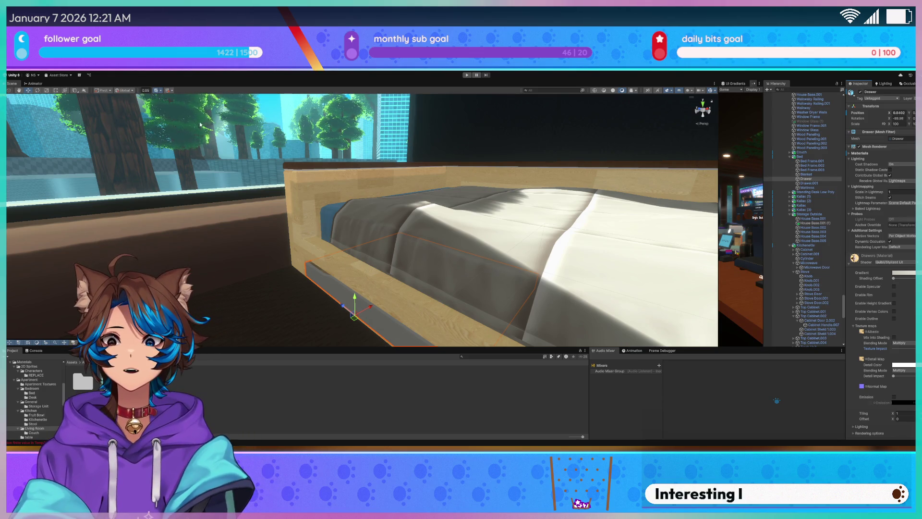
pyautogui.scroll(-10, 211, 215)
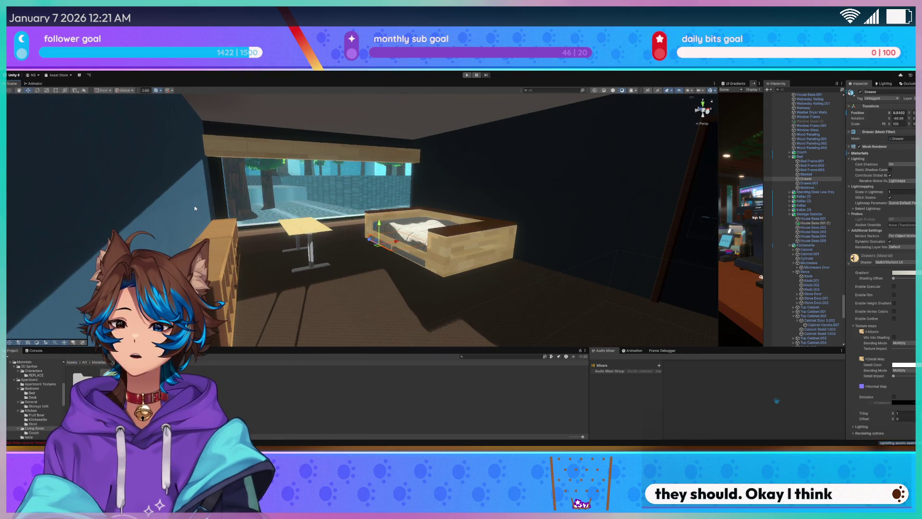
pyautogui.scroll(10, 194, 208)
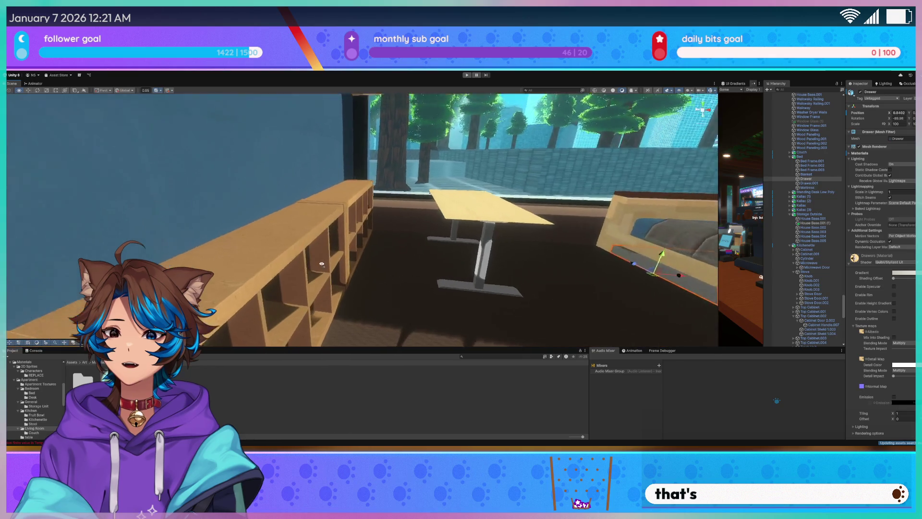
pyautogui.press('w')
pyautogui.scroll(-2, 318, 260)
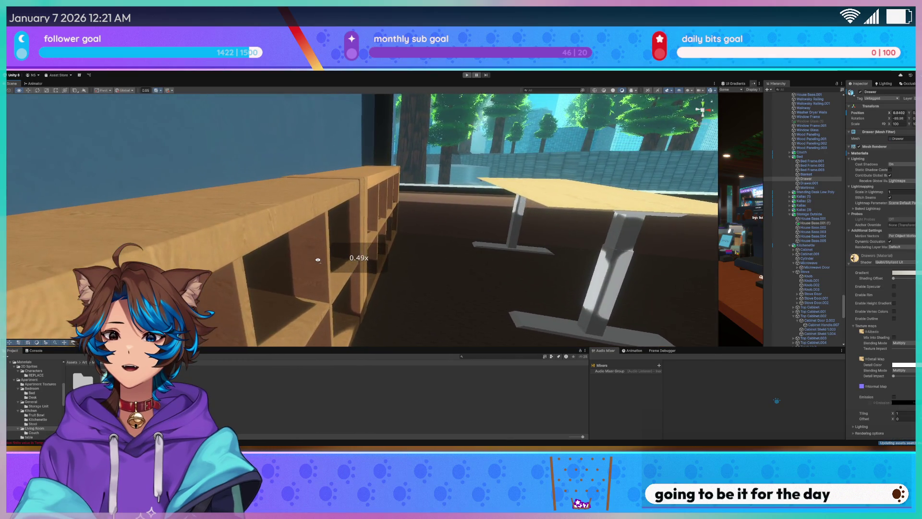
pyautogui.press('s')
pyautogui.press('s')
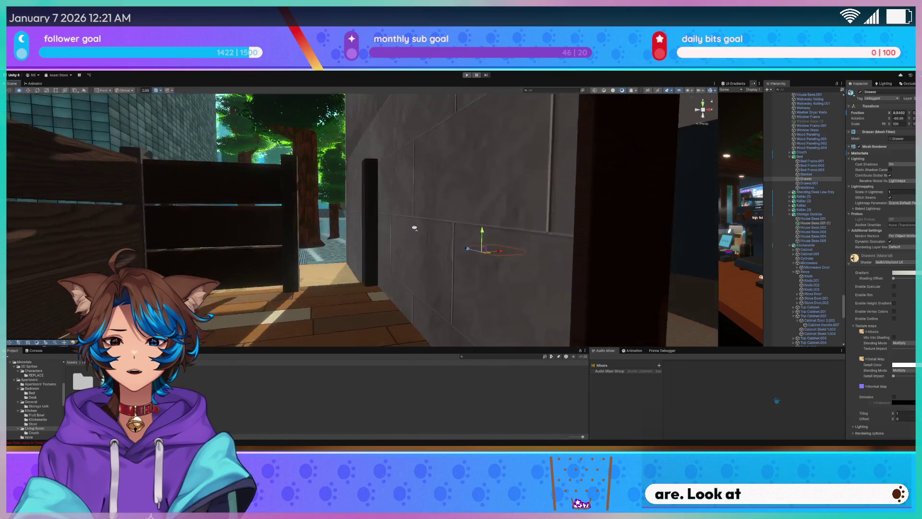
pyautogui.press('a')
pyautogui.moveTo(409, 246); pyautogui.dragTo(328, 255)
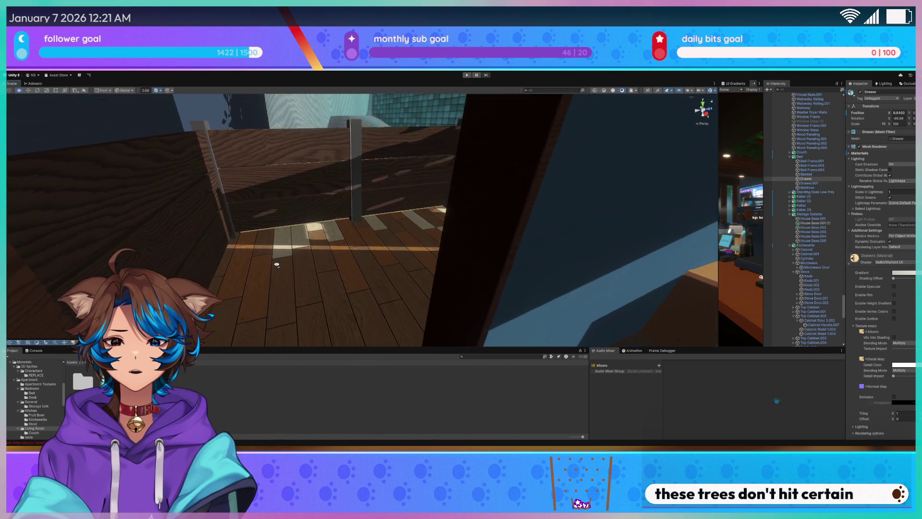
pyautogui.press('w')
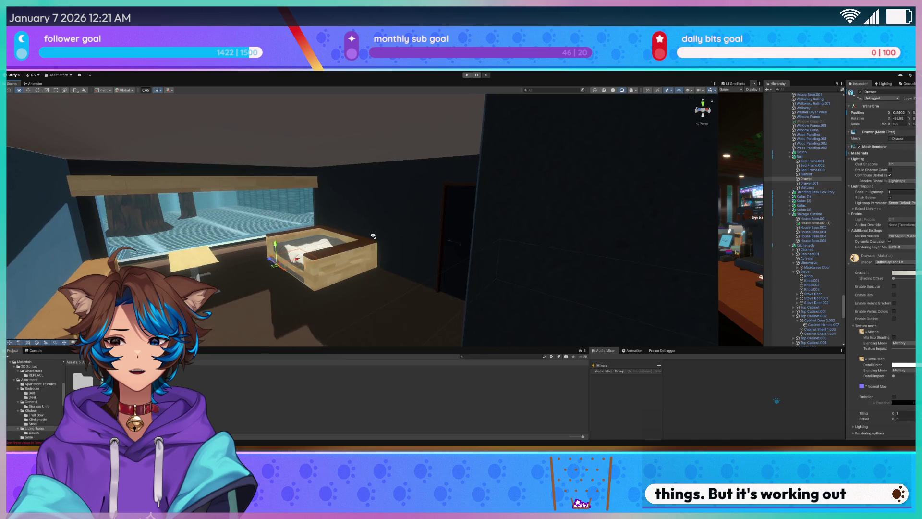
pyautogui.press('w')
pyautogui.moveTo(451, 228); pyautogui.dragTo(454, 242)
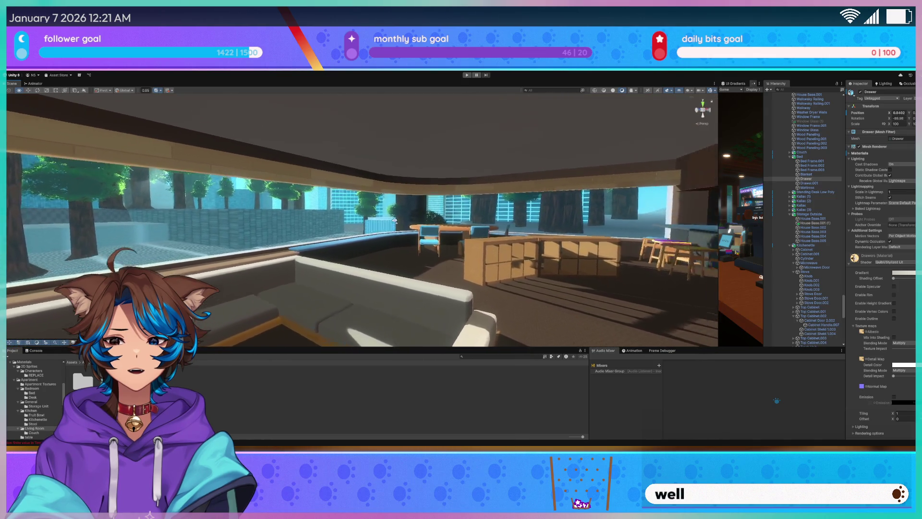
pyautogui.moveTo(452, 222); pyautogui.dragTo(462, 220)
pyautogui.press('w')
pyautogui.press('w')
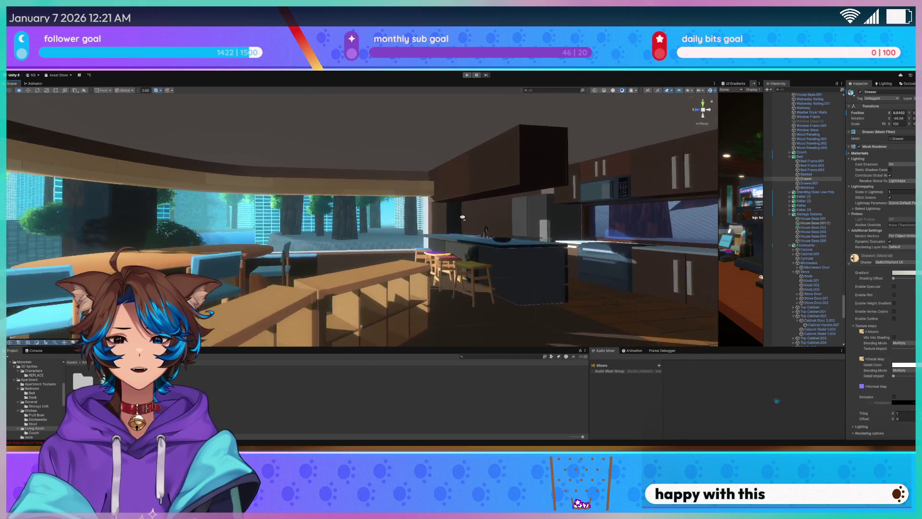
pyautogui.press('a')
pyautogui.moveTo(475, 229); pyautogui.dragTo(491, 228)
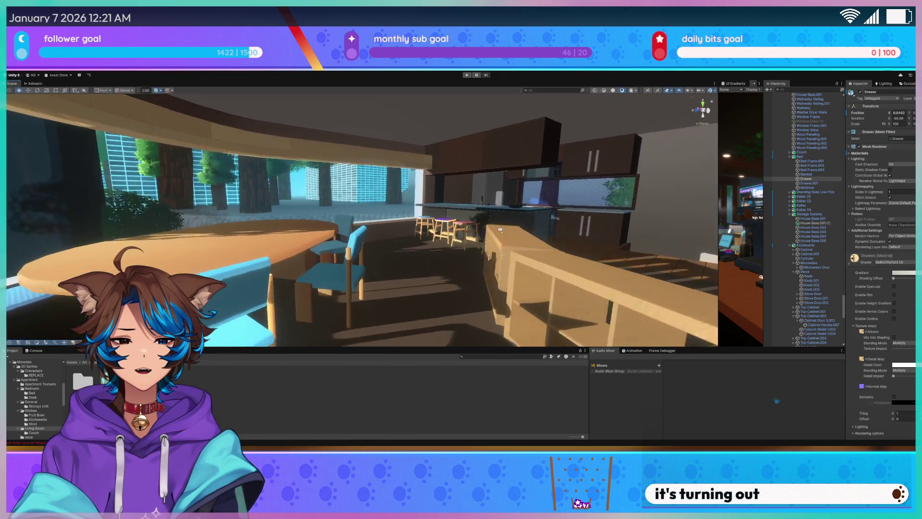
pyautogui.press('w')
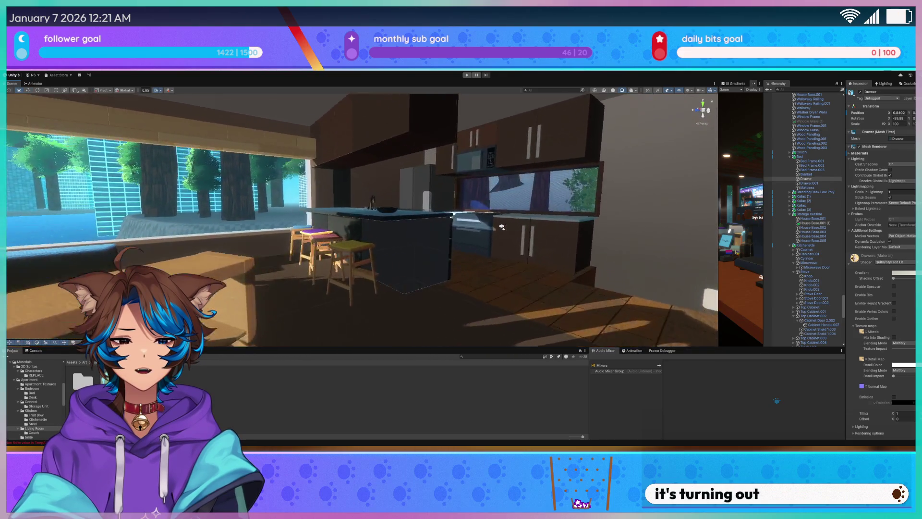
pyautogui.press('a')
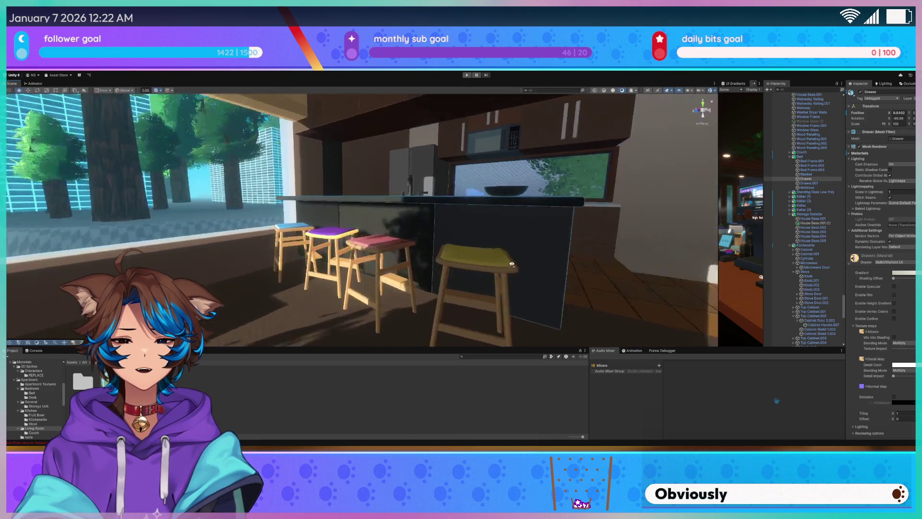
pyautogui.press('w')
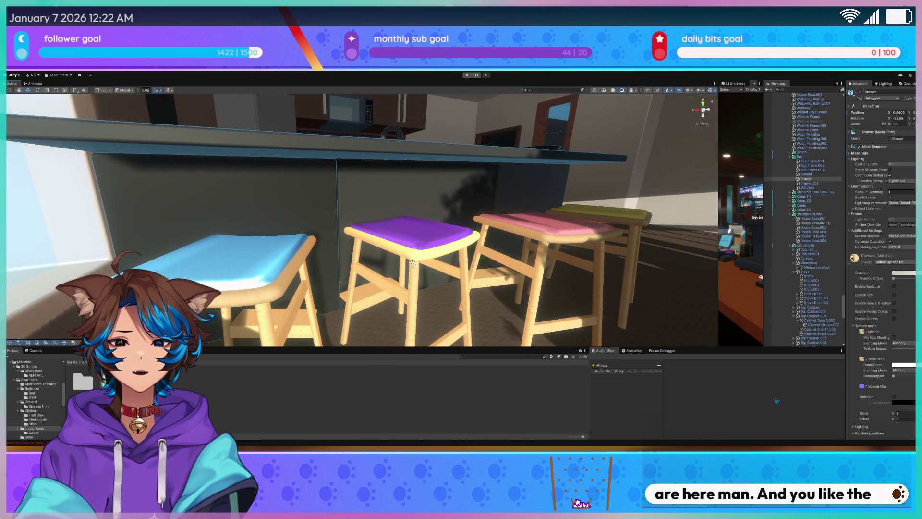
pyautogui.press('f')
pyautogui.press('w')
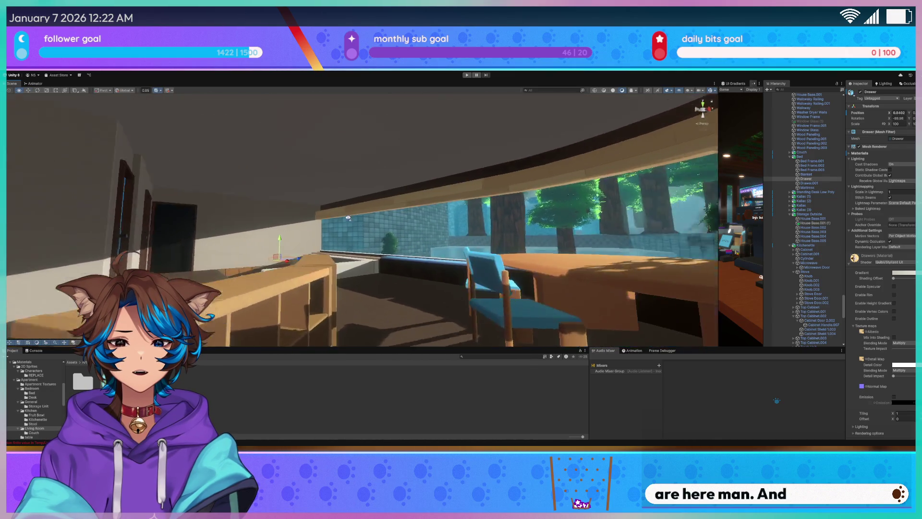
pyautogui.press('s')
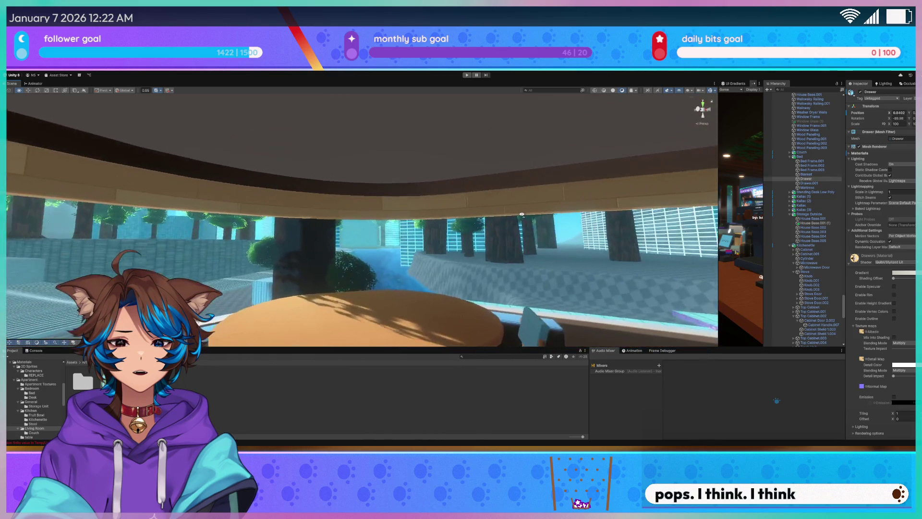
pyautogui.press('a')
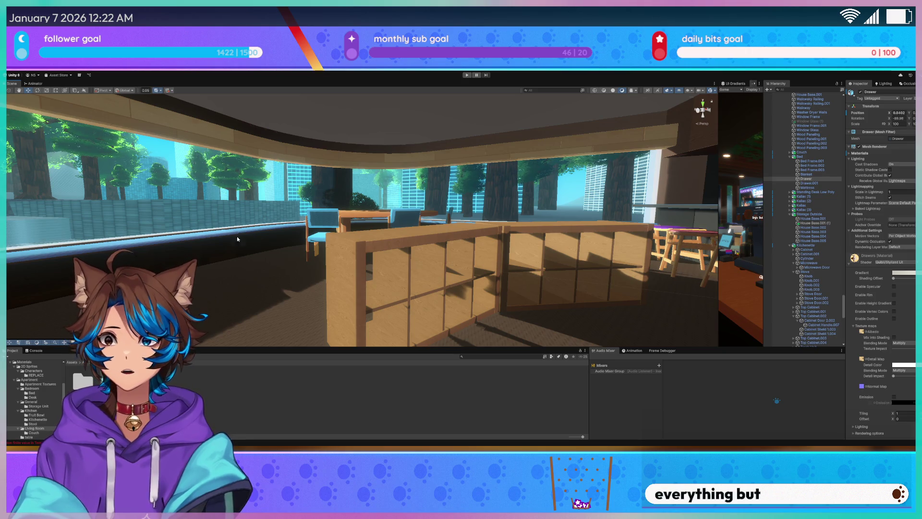
pyautogui.press('Left')
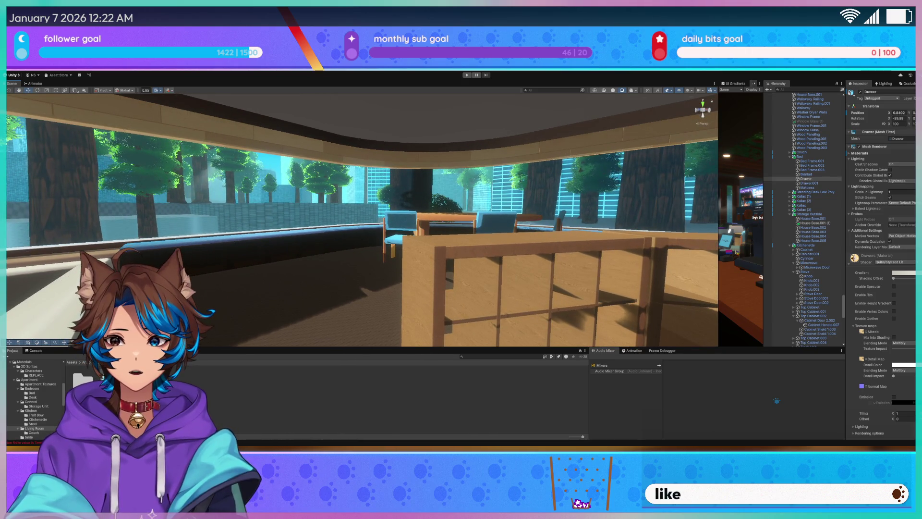
pyautogui.press('Left')
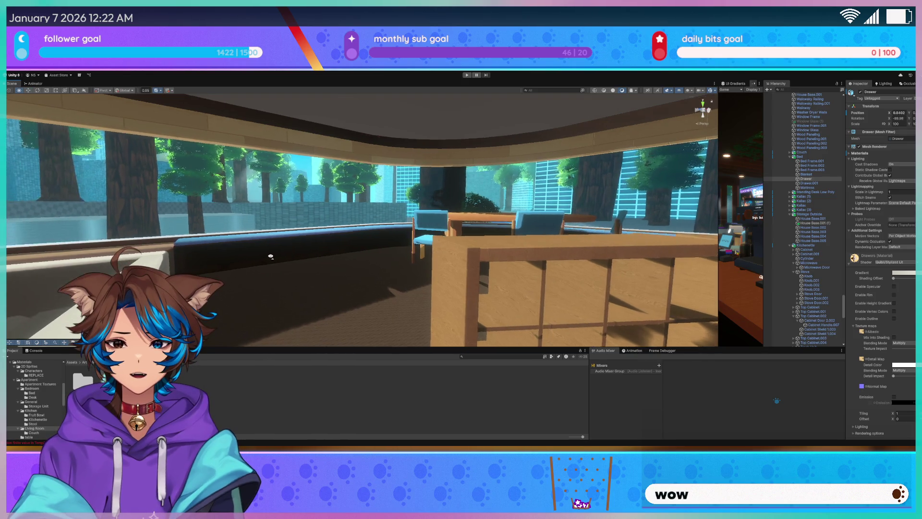
pyautogui.press('Left')
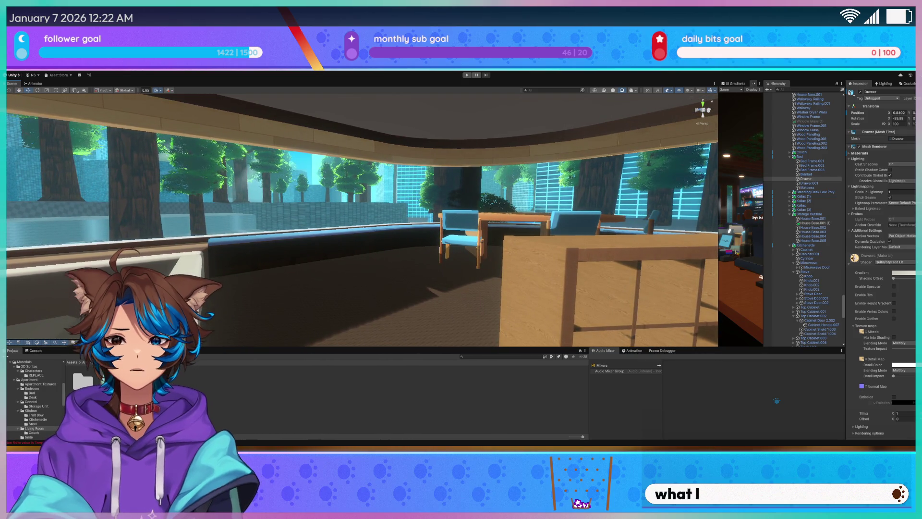
pyautogui.moveTo(196, 241)
pyautogui.mouseDown()
pyautogui.moveTo(196, 213)
pyautogui.moveTo(431, 230)
pyautogui.moveTo(232, 243)
pyautogui.mouseUp()
pyautogui.scroll(10, 231, 243)
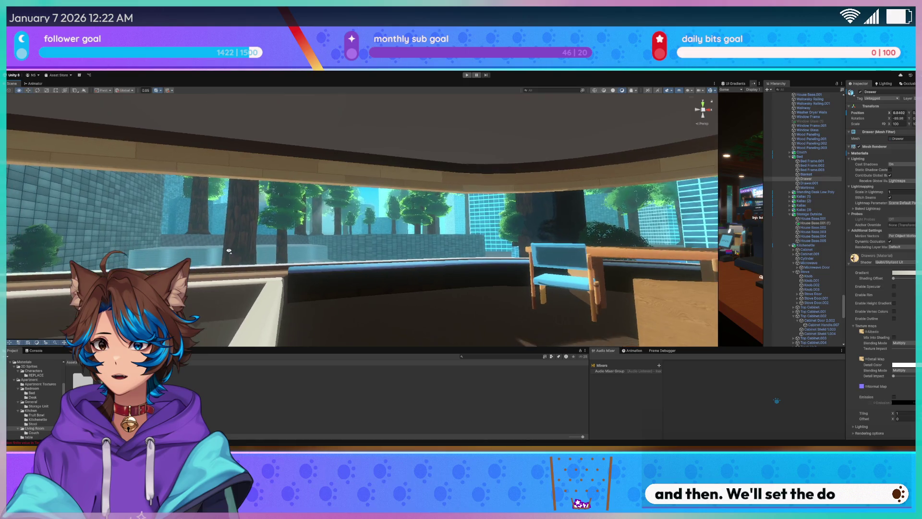
pyautogui.scroll(-10, 230, 262)
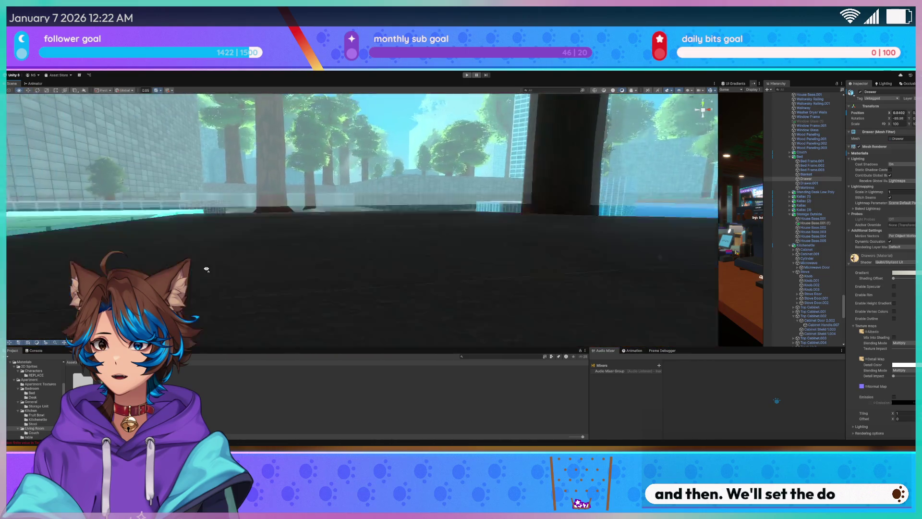
# - Select the foliage bush Foliage-Cube-Take1 (4) to copy it
pyautogui.click(105, 237)
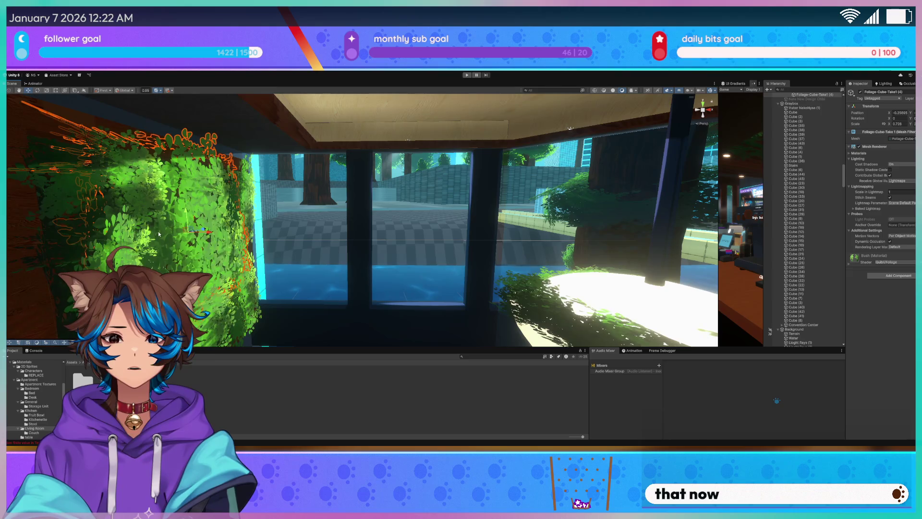
pyautogui.scroll(-10, 787, 221)
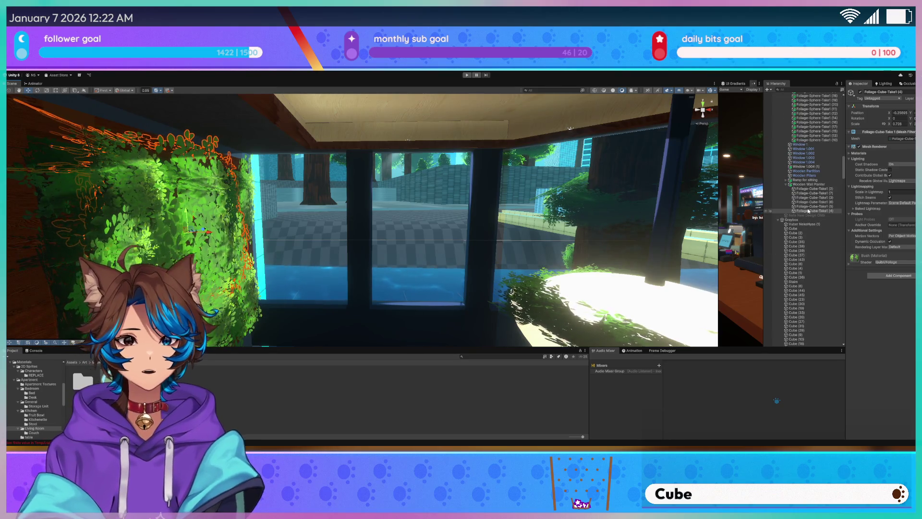
pyautogui.scroll(10, 793, 178)
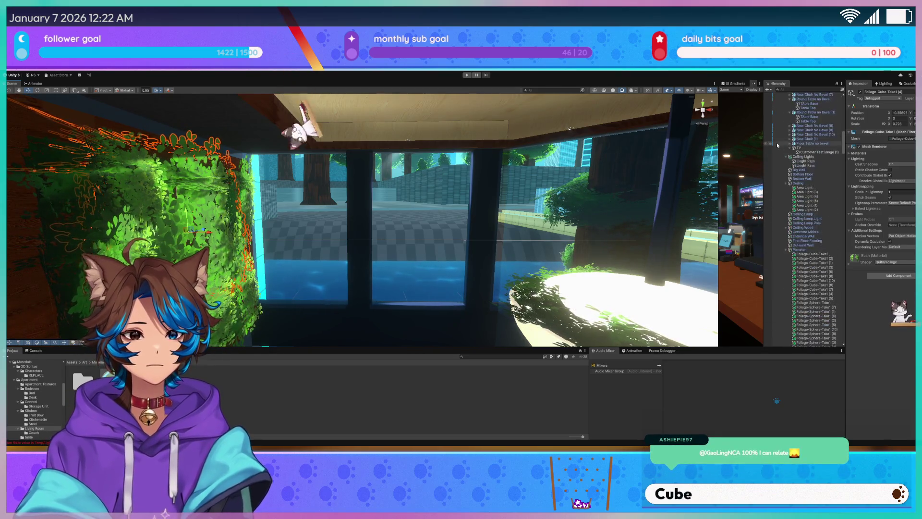
# - Collapse the Guildhouse no bevel, Graybox, Guildhouse and other Items, TREES and CLOUDS groups
pyautogui.click(782, 133)
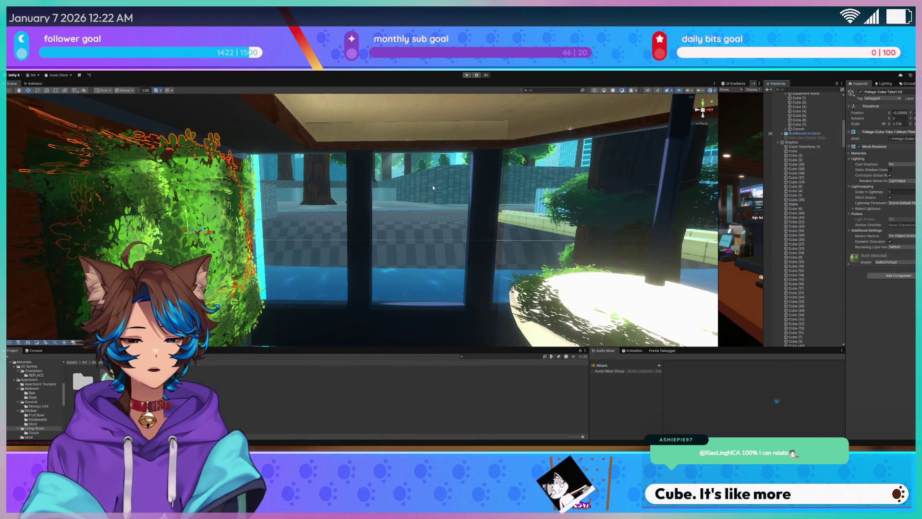
pyautogui.moveTo(423, 197)
pyautogui.mouseDown()
pyautogui.moveTo(400, 195)
pyautogui.moveTo(409, 179)
pyautogui.moveTo(456, 193)
pyautogui.mouseUp()
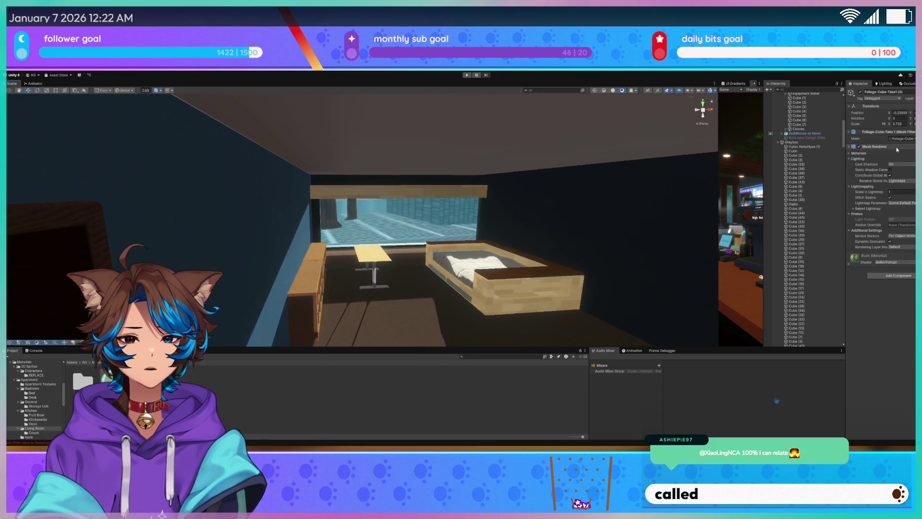
pyautogui.click(778, 142)
pyautogui.scroll(10, 792, 139)
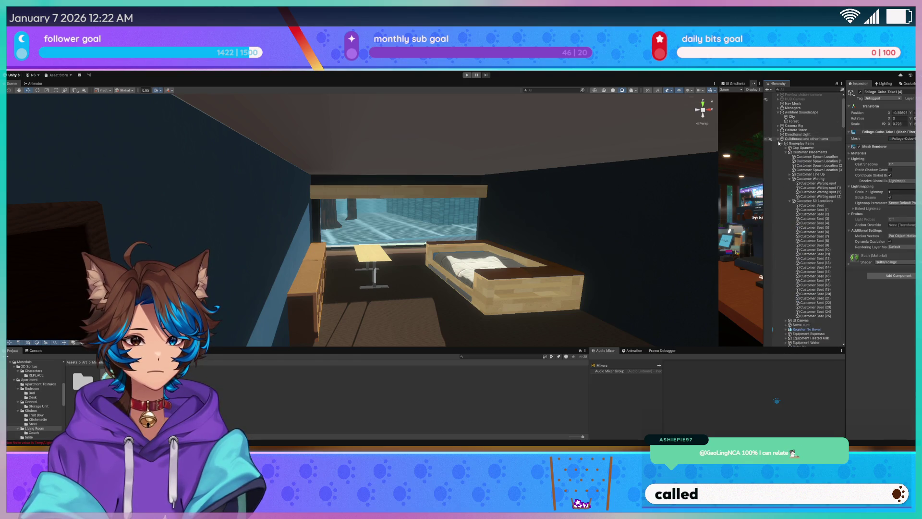
pyautogui.click(777, 140)
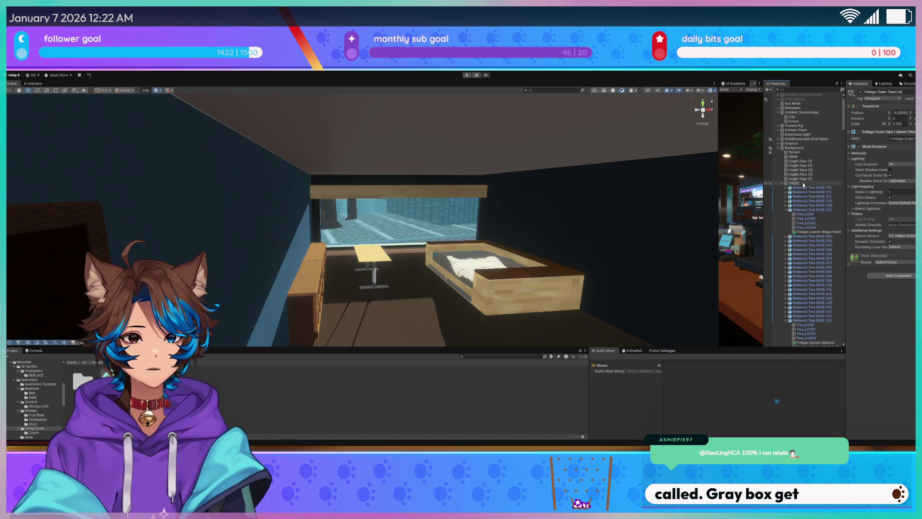
pyautogui.click(781, 184)
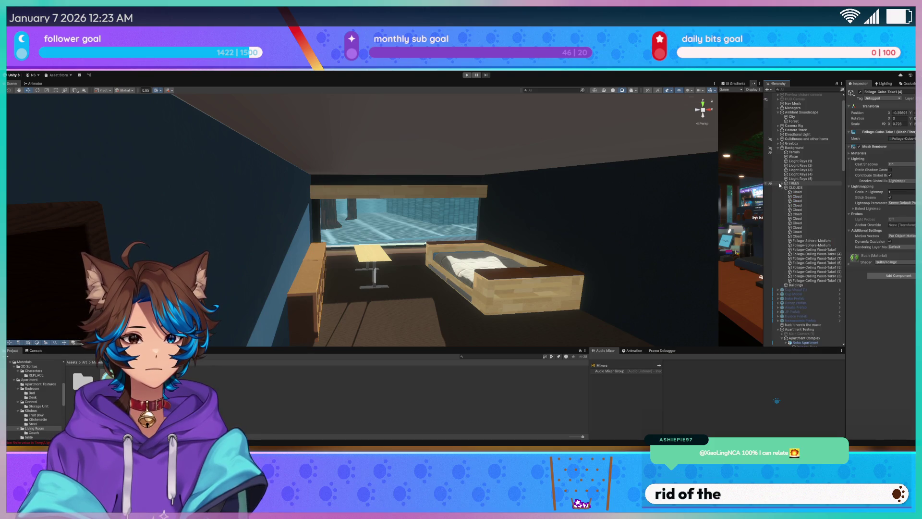
pyautogui.click(782, 188)
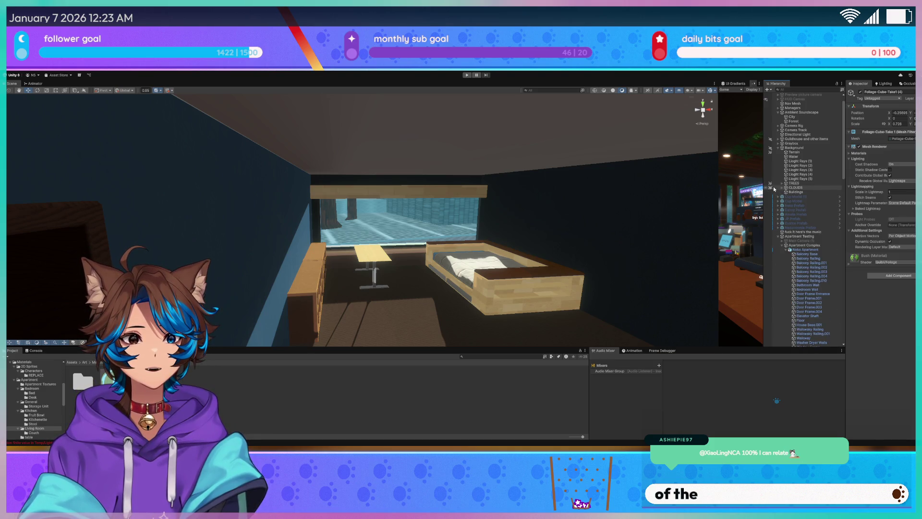
pyautogui.scroll(-5, 798, 233)
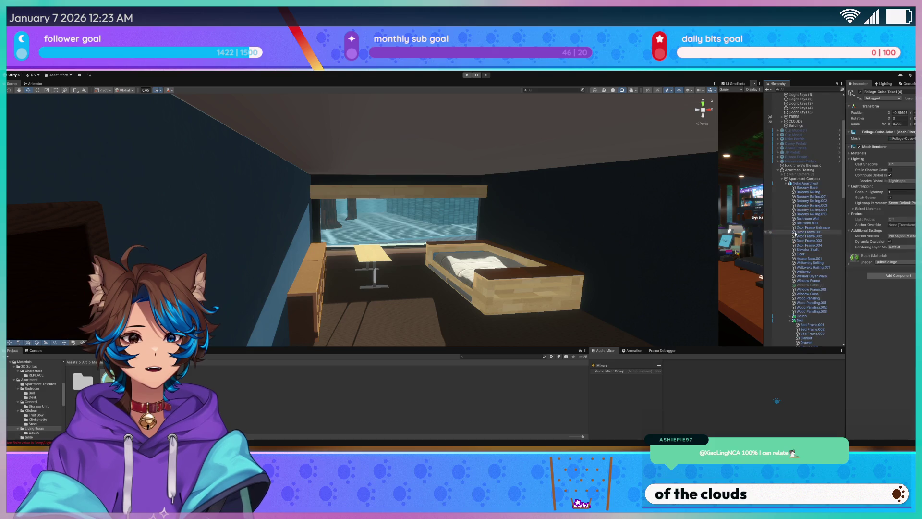
# - Move Planter Bedroom and Planter under Neko Apartment, then paste the bush into Planter Bedroom
pyautogui.click(396, 191)
pyautogui.scroll(-2, 832, 302)
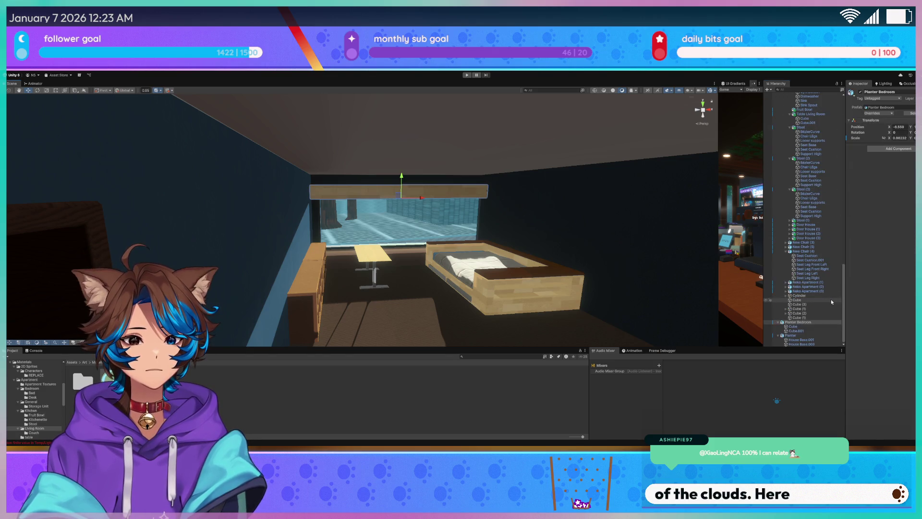
pyautogui.scroll(15, 810, 310)
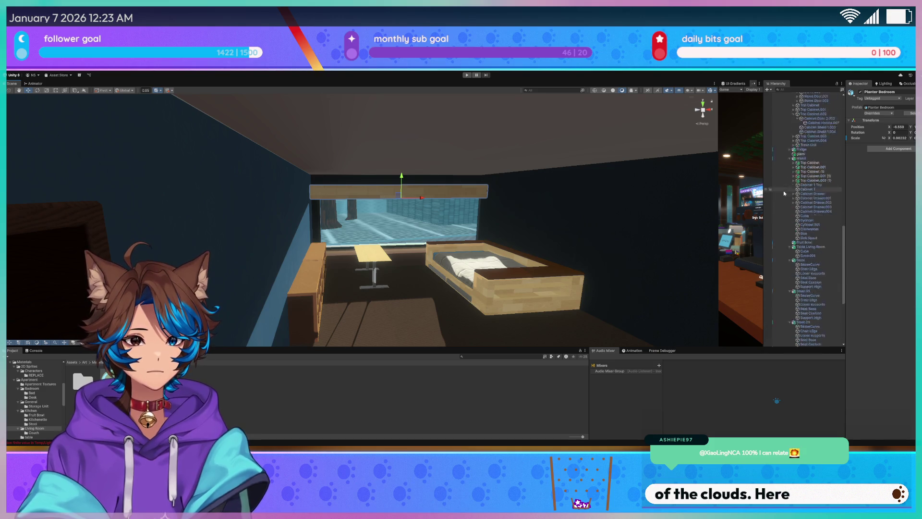
pyautogui.scroll(10, 785, 168)
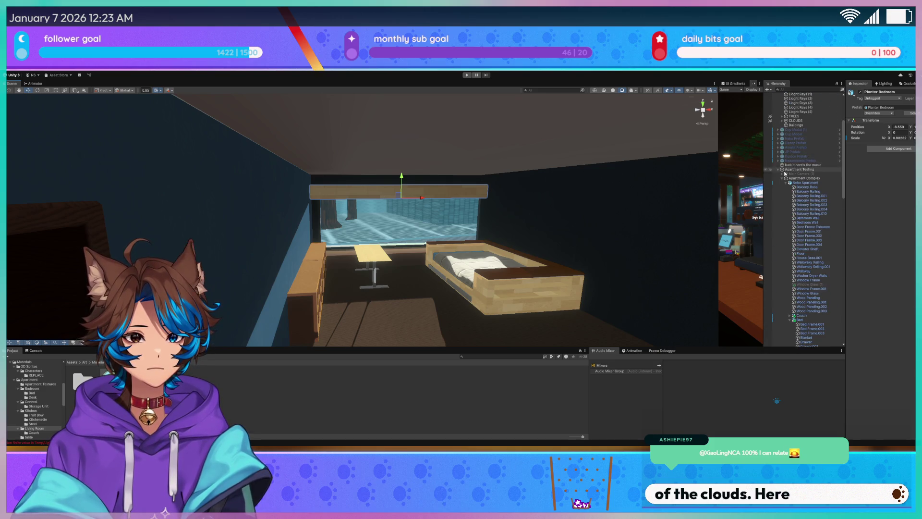
pyautogui.click(785, 183)
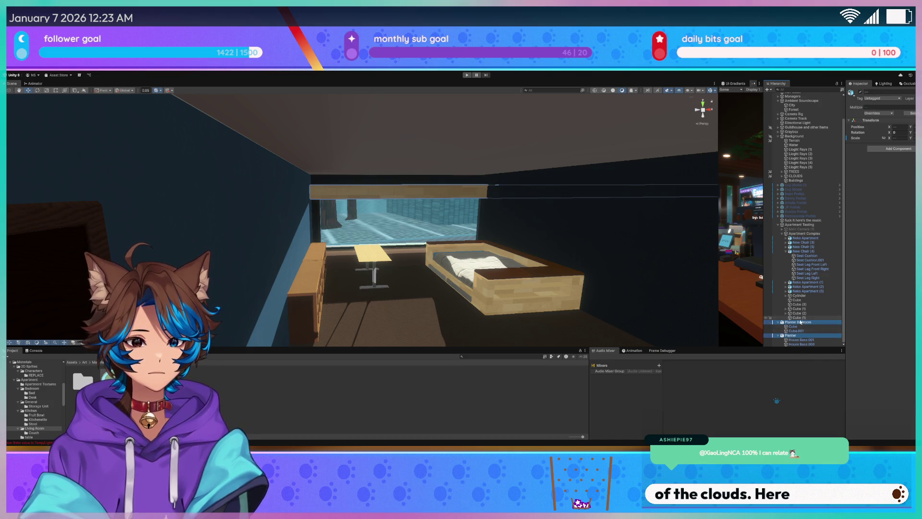
pyautogui.moveTo(812, 242); pyautogui.dragTo(800, 243)
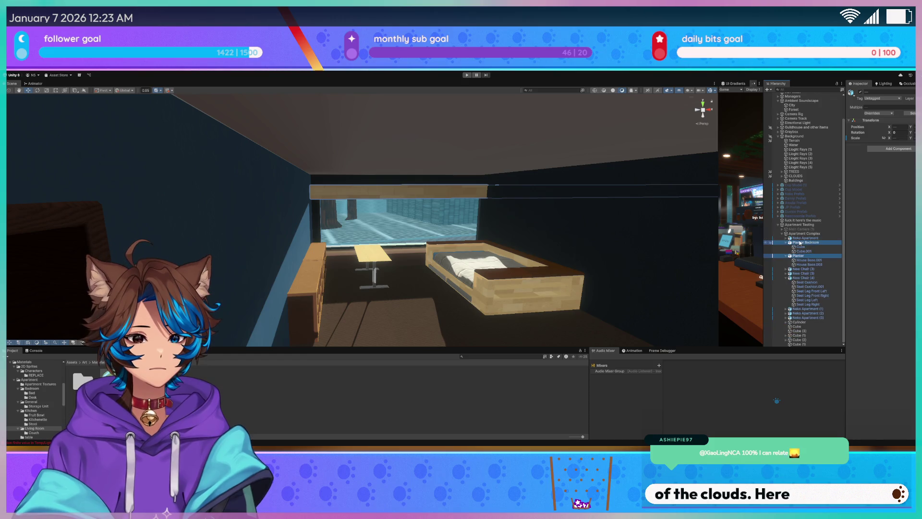
pyautogui.click(797, 244)
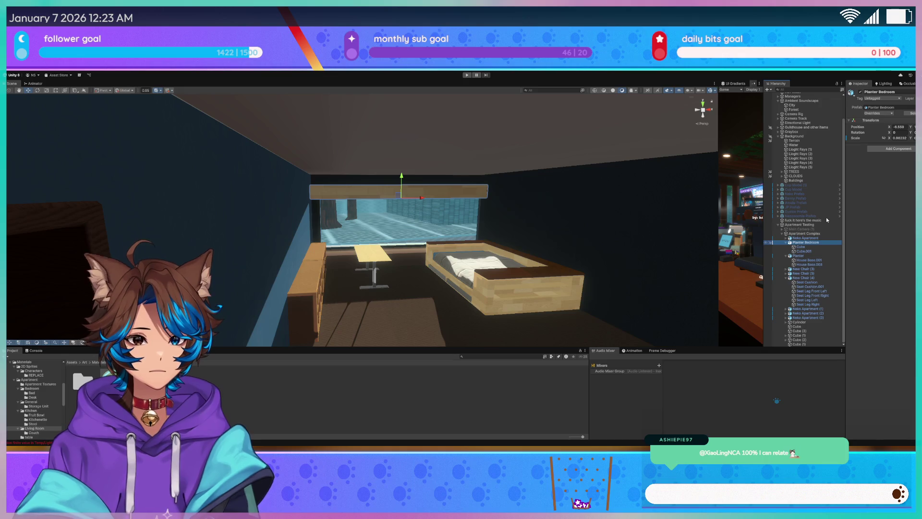
pyautogui.hotkey('ctrl', 'shift', 'v')
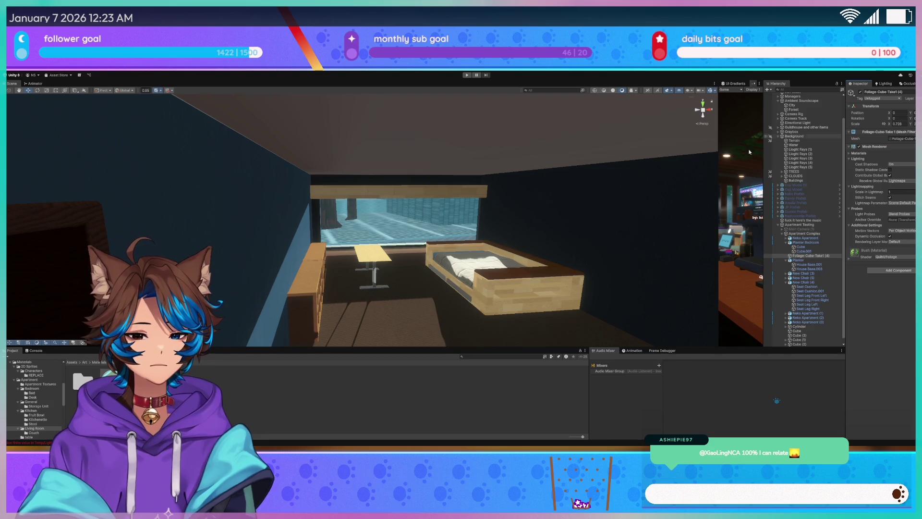
# - Drag the pasted Foliage-Cube-Take1 (4) above the Cube entries as Planter Bedroom's first child
pyautogui.moveTo(423, 216)
pyautogui.mouseDown()
pyautogui.moveTo(501, 268)
pyautogui.moveTo(531, 268)
pyautogui.moveTo(589, 294)
pyautogui.moveTo(578, 279)
pyautogui.mouseUp()
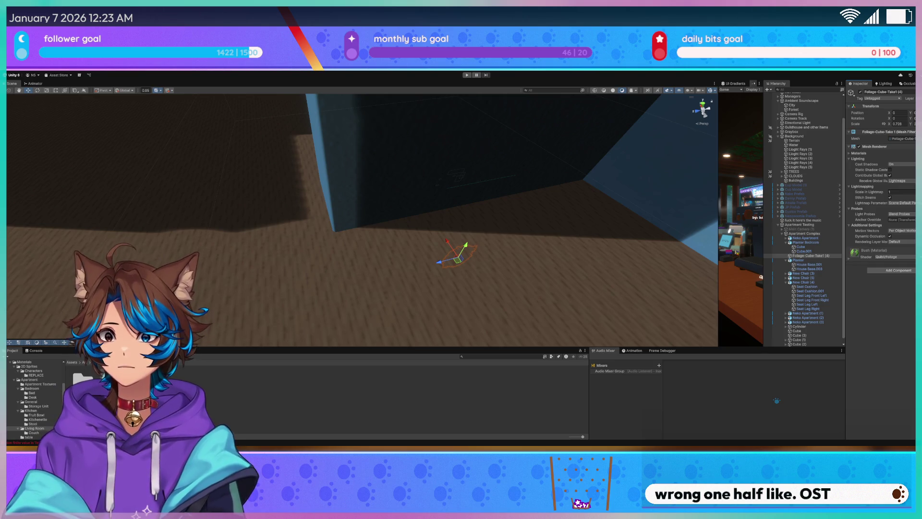
pyautogui.moveTo(281, 269)
pyautogui.mouseDown()
pyautogui.moveTo(221, 229)
pyautogui.moveTo(245, 230)
pyautogui.moveTo(286, 258)
pyautogui.moveTo(401, 257)
pyautogui.moveTo(314, 198)
pyautogui.mouseUp()
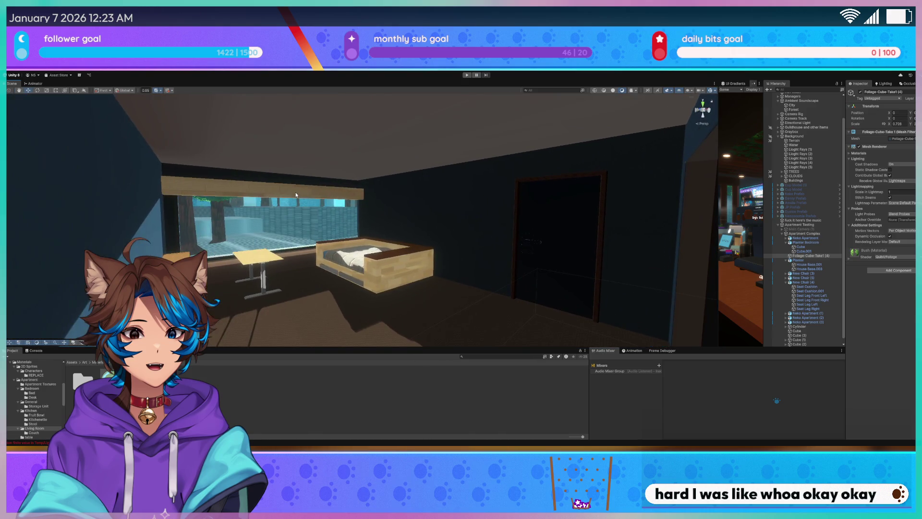
pyautogui.click(312, 195)
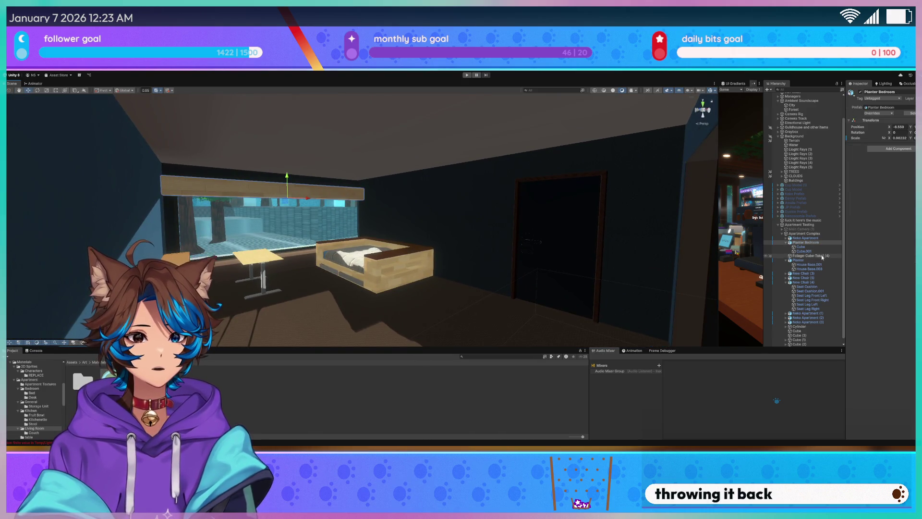
pyautogui.moveTo(821, 249); pyautogui.dragTo(820, 247)
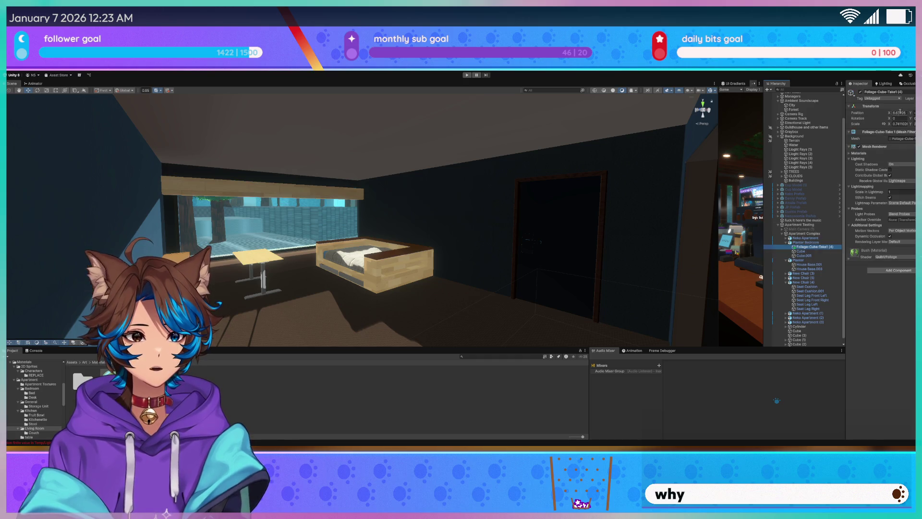
# - Raise and widen Foliage-Cube-Take1 (4) on the planter, then delete it
pyautogui.write('0')
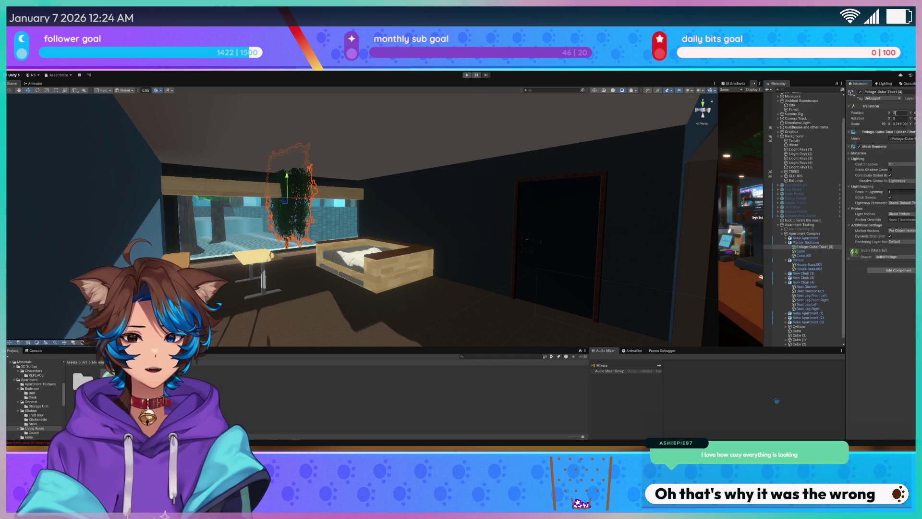
pyautogui.moveTo(366, 216)
pyautogui.mouseDown()
pyautogui.moveTo(347, 190)
pyautogui.moveTo(369, 222)
pyautogui.moveTo(324, 237)
pyautogui.moveTo(369, 233)
pyautogui.moveTo(339, 256)
pyautogui.mouseUp()
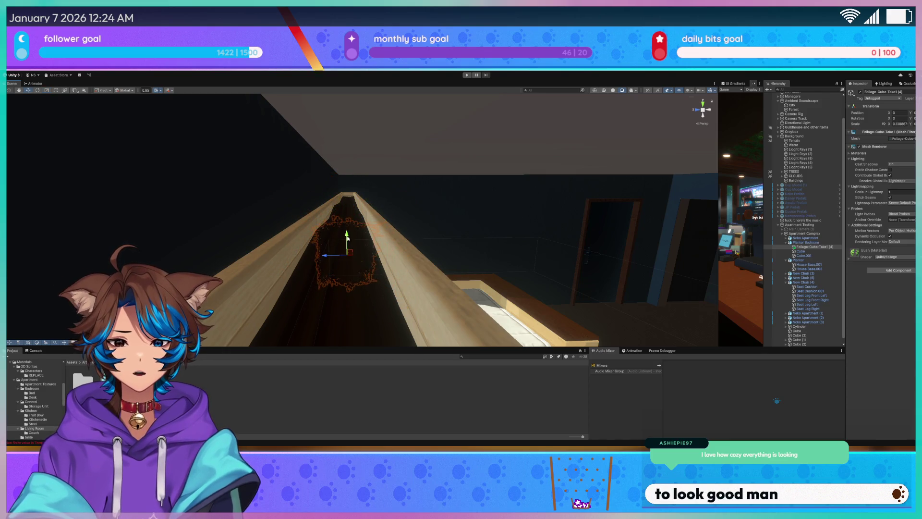
pyautogui.moveTo(350, 192); pyautogui.dragTo(352, 200)
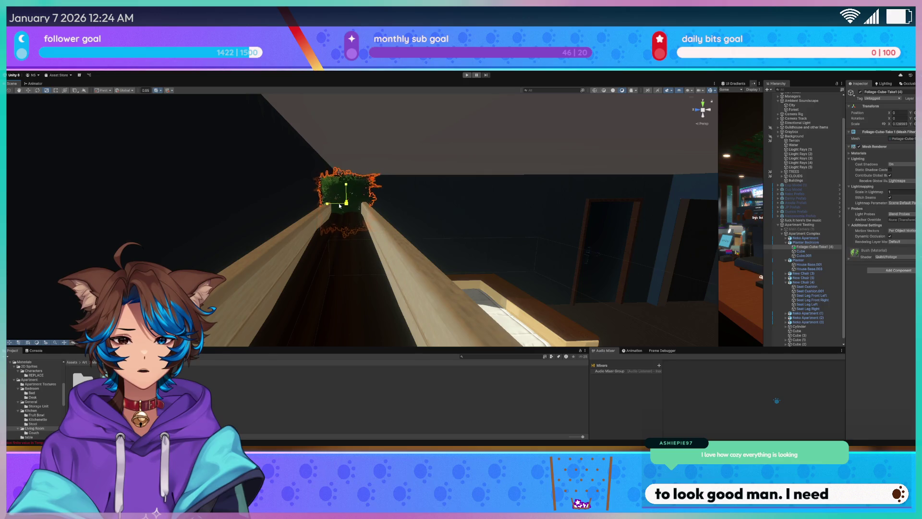
pyautogui.moveTo(333, 205); pyautogui.dragTo(184, 213)
pyautogui.press('f')
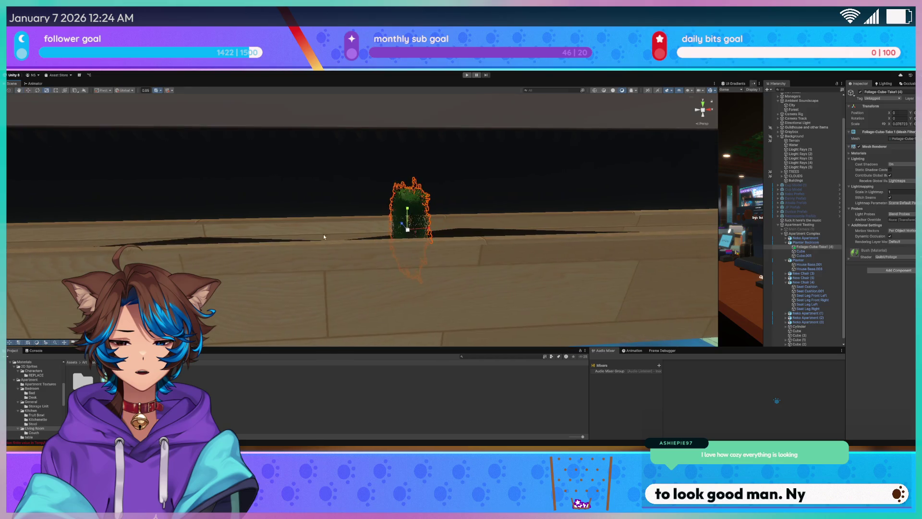
pyautogui.moveTo(470, 229)
pyautogui.mouseDown()
pyautogui.moveTo(566, 226)
pyautogui.moveTo(480, 226)
pyautogui.mouseUp()
pyautogui.moveTo(387, 208)
pyautogui.mouseDown()
pyautogui.moveTo(353, 214)
pyautogui.moveTo(398, 223)
pyautogui.moveTo(424, 244)
pyautogui.moveTo(290, 230)
pyautogui.mouseUp()
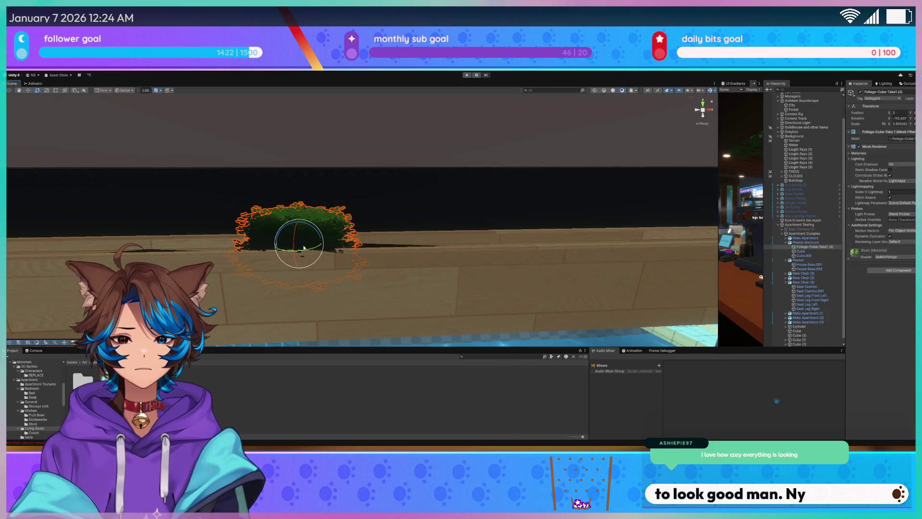
pyautogui.press('r')
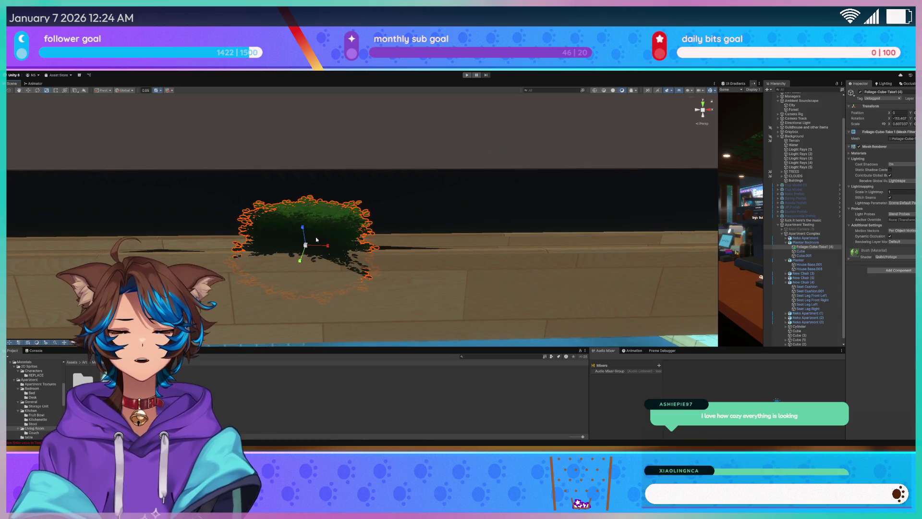
pyautogui.press('Delete')
pyautogui.moveTo(315, 240)
pyautogui.mouseDown()
pyautogui.moveTo(369, 246)
pyautogui.moveTo(338, 192)
pyautogui.moveTo(449, 251)
pyautogui.moveTo(471, 238)
pyautogui.moveTo(495, 203)
pyautogui.moveTo(506, 164)
pyautogui.moveTo(393, 167)
pyautogui.mouseUp()
# - Expand Guildhouse and other items and Guildhouse no bevel, collapsing Gameplay Items and the table groups
pyautogui.click(394, 167)
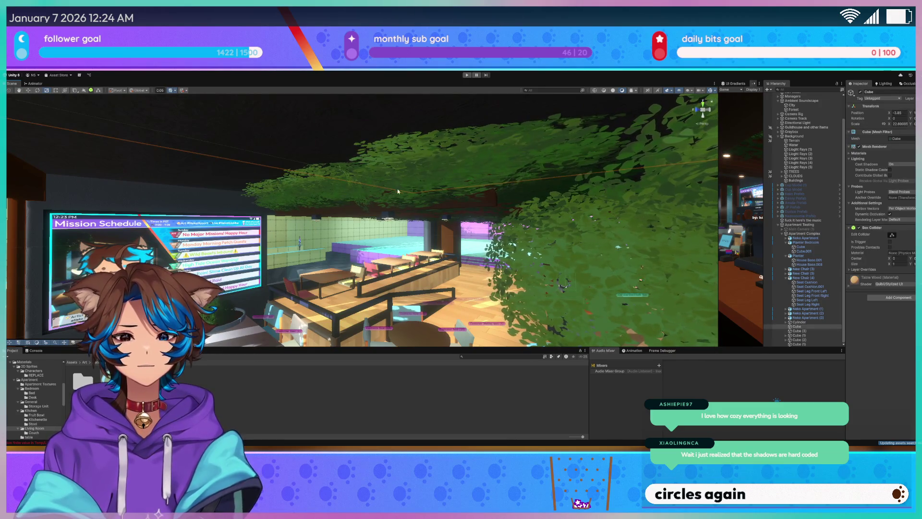
pyautogui.scroll(5, 675, 227)
pyautogui.scroll(3, 801, 224)
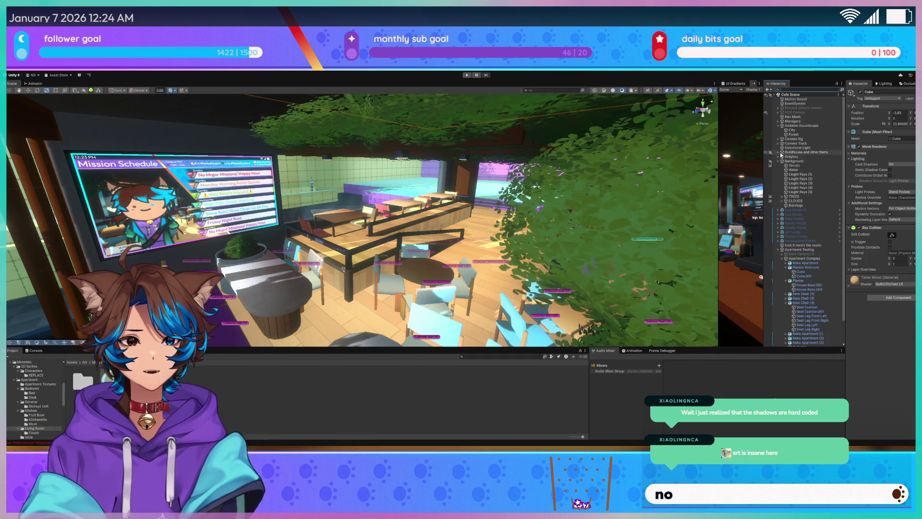
pyautogui.click(778, 152)
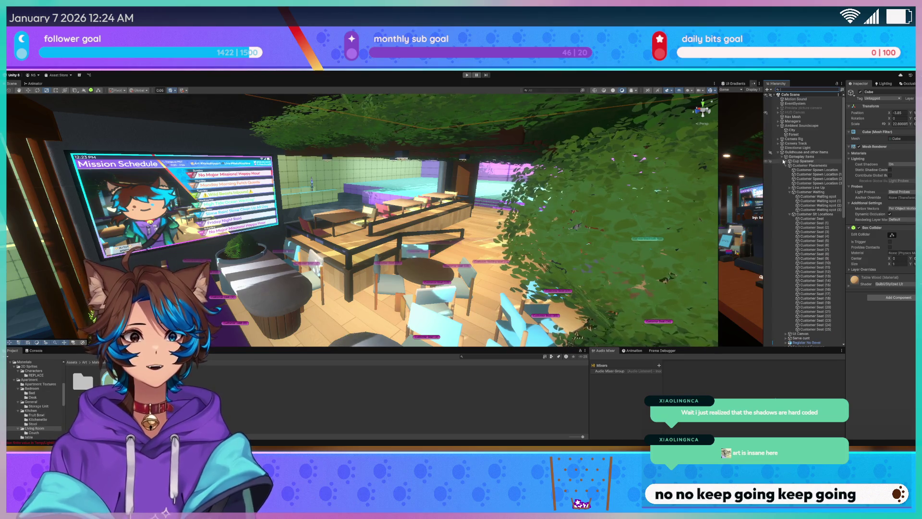
pyautogui.click(782, 157)
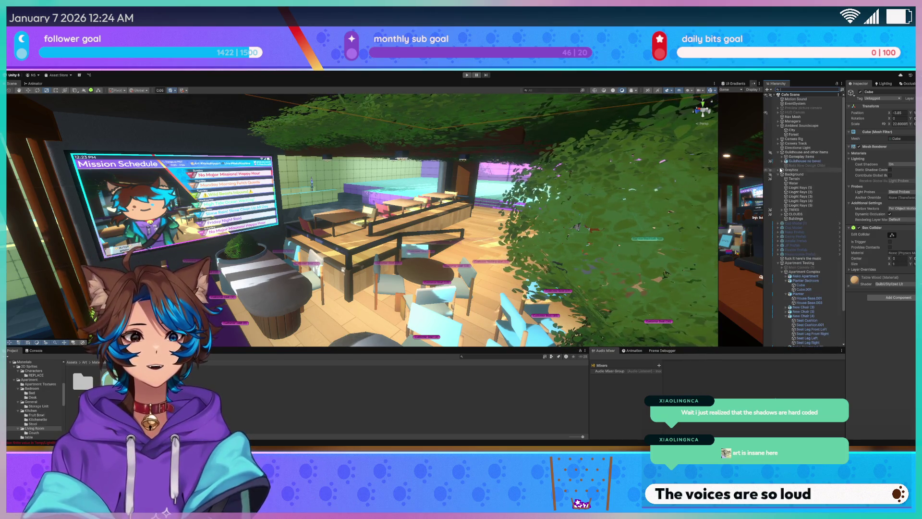
pyautogui.click(783, 162)
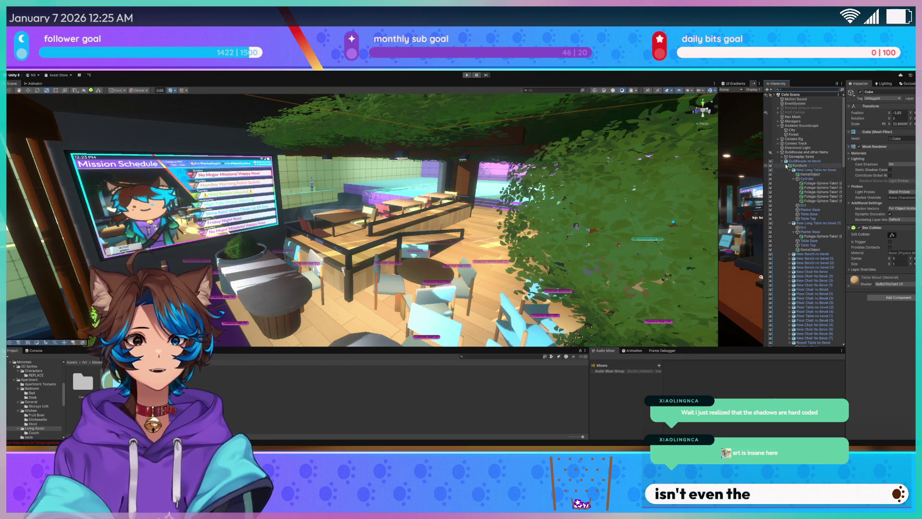
pyautogui.click(790, 170)
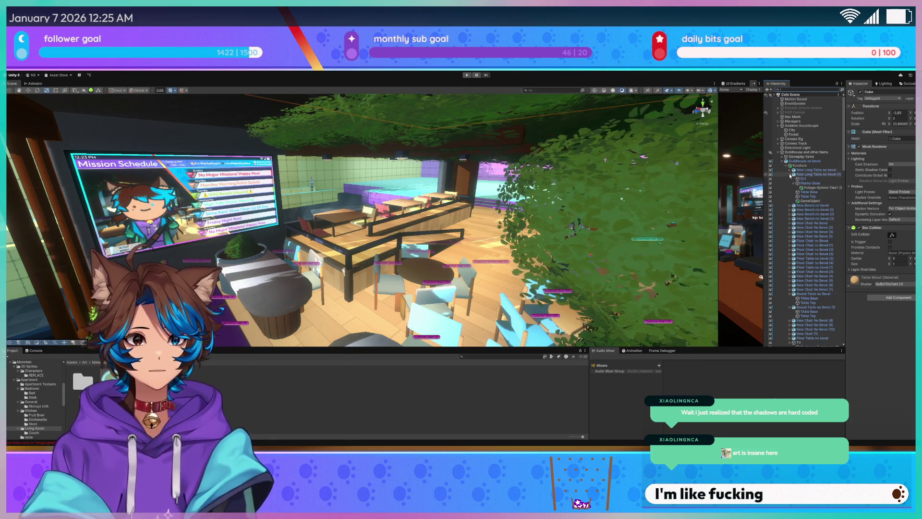
pyautogui.click(790, 175)
pyautogui.scroll(-2, 799, 250)
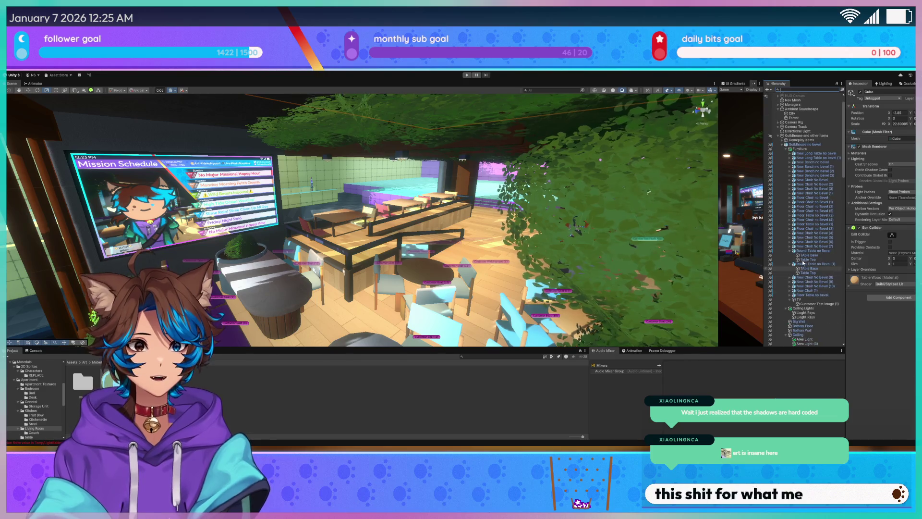
pyautogui.click(790, 251)
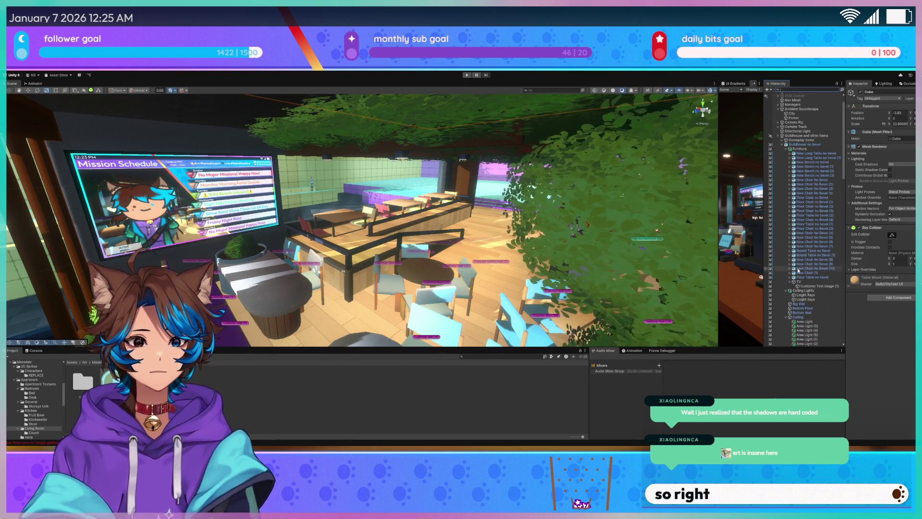
pyautogui.scroll(-10, 807, 269)
# - Select the café bushes under Planeter, including Foliage-Cube-Take1 (5)
pyautogui.click(810, 282)
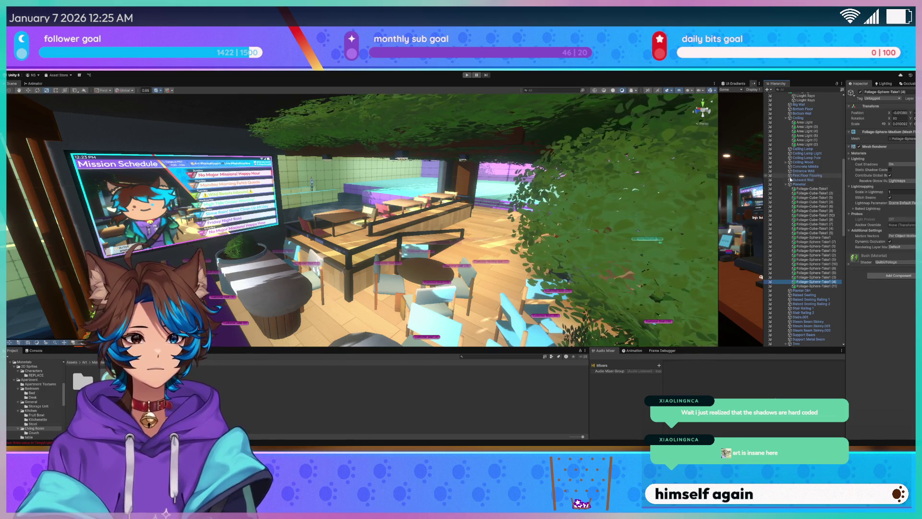
pyautogui.click(786, 163)
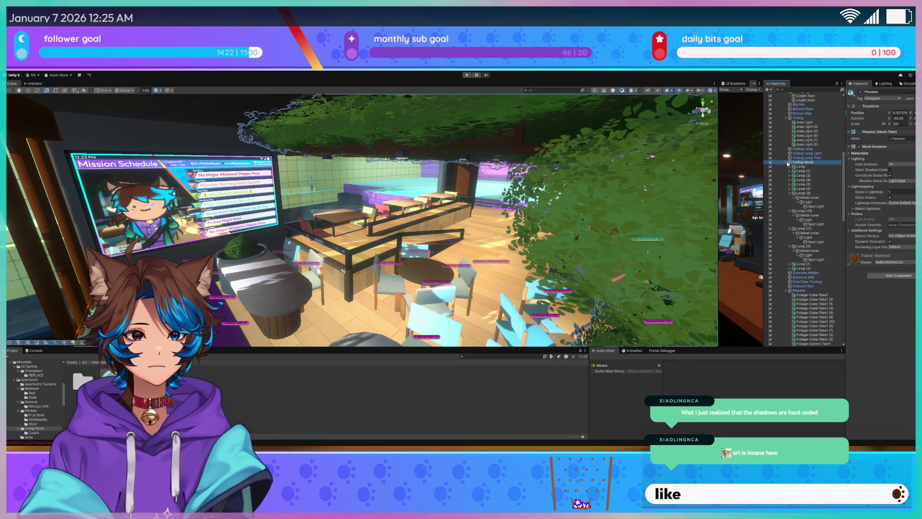
pyautogui.click(787, 163)
pyautogui.click(786, 163)
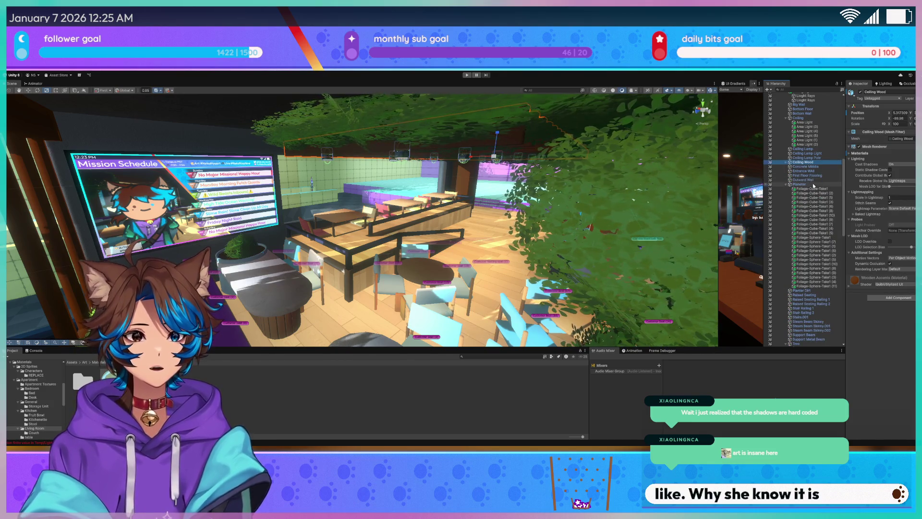
pyautogui.click(800, 183)
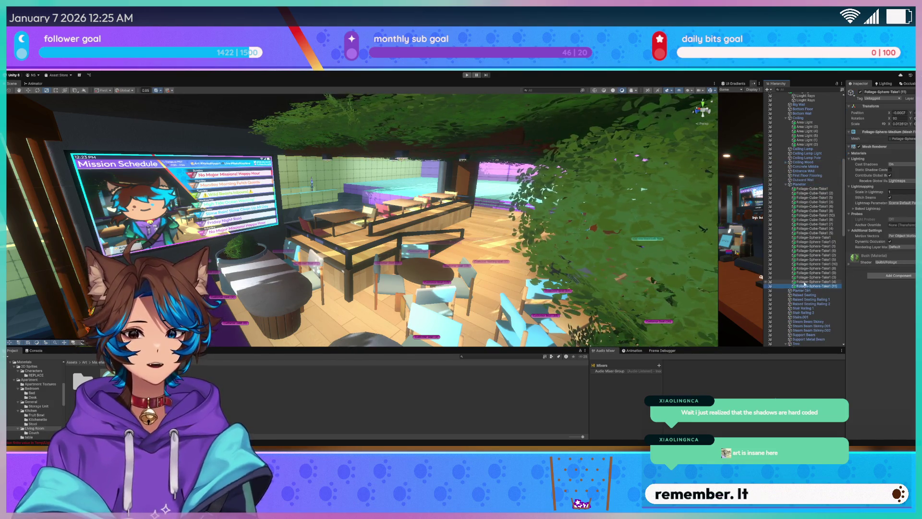
pyautogui.press('Up')
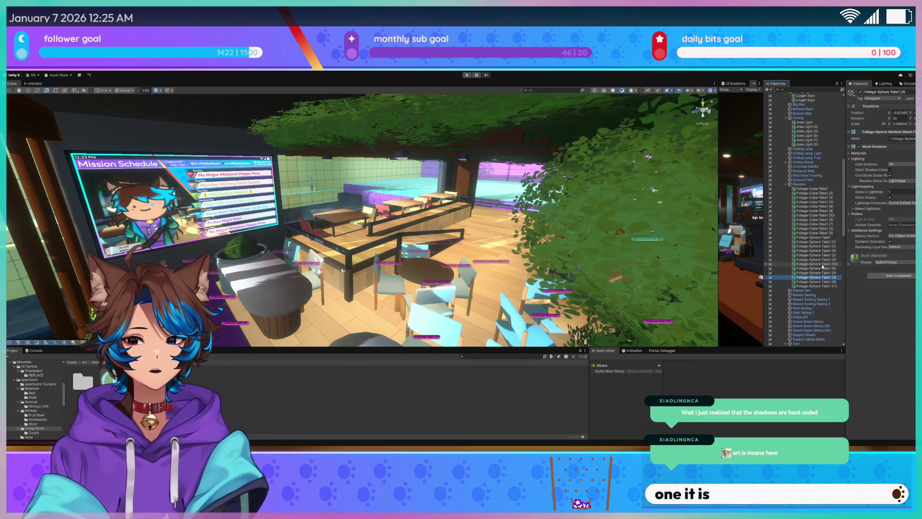
pyautogui.press('Up')
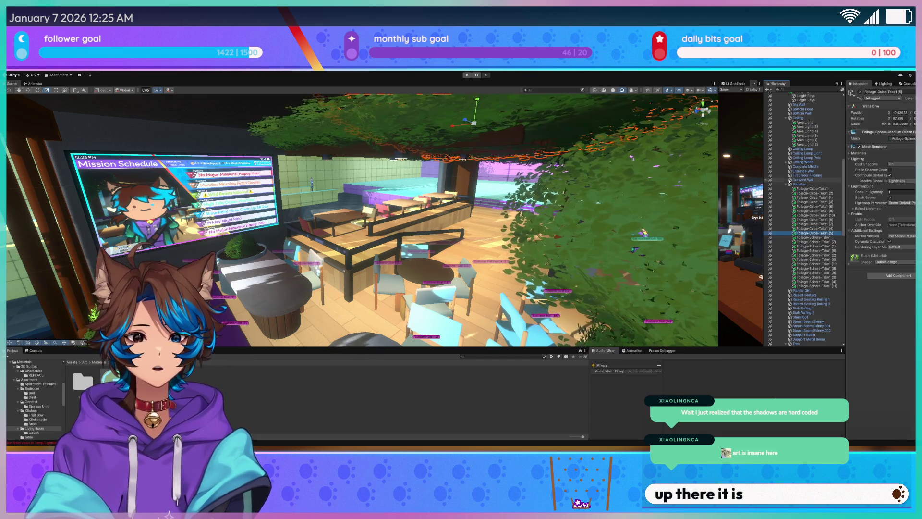
pyautogui.click(788, 185)
pyautogui.scroll(-10, 792, 206)
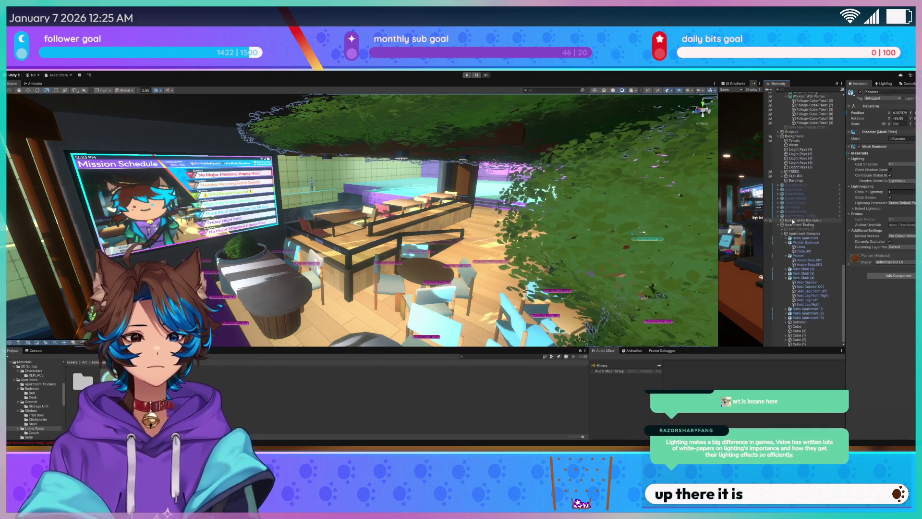
# - Paste the Foliage-Cube-Take1 (5) copy into Planter Bedroom and frame it for scaling
pyautogui.click(801, 242)
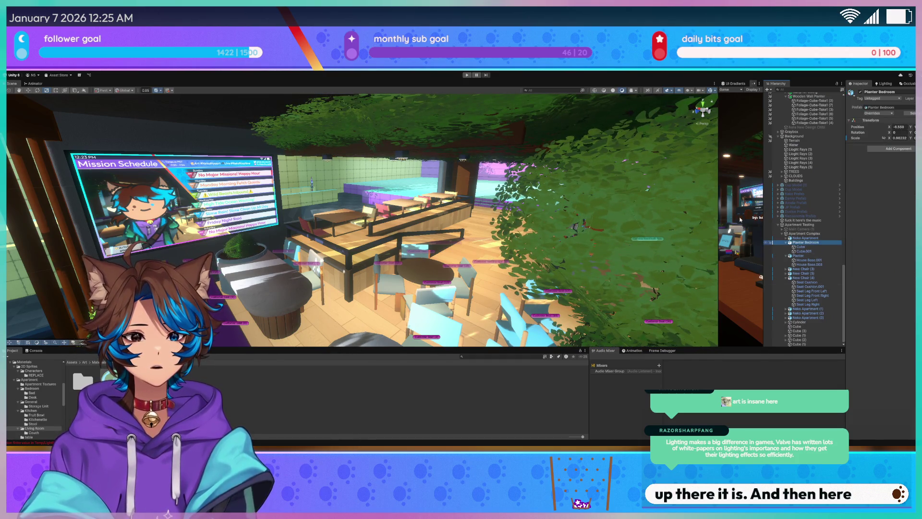
pyautogui.hotkey('ctrl', 'shift', 'v')
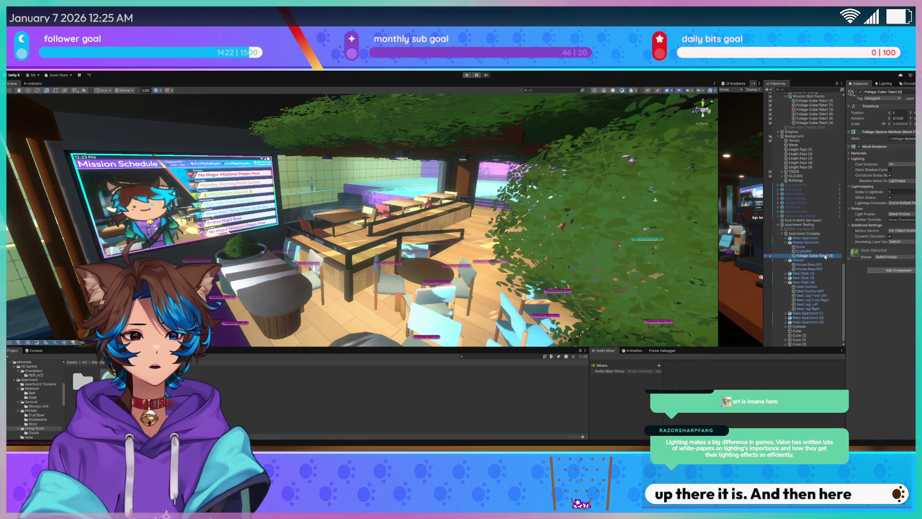
pyautogui.doubleClick(825, 257)
pyautogui.moveTo(618, 215); pyautogui.dragTo(334, 194)
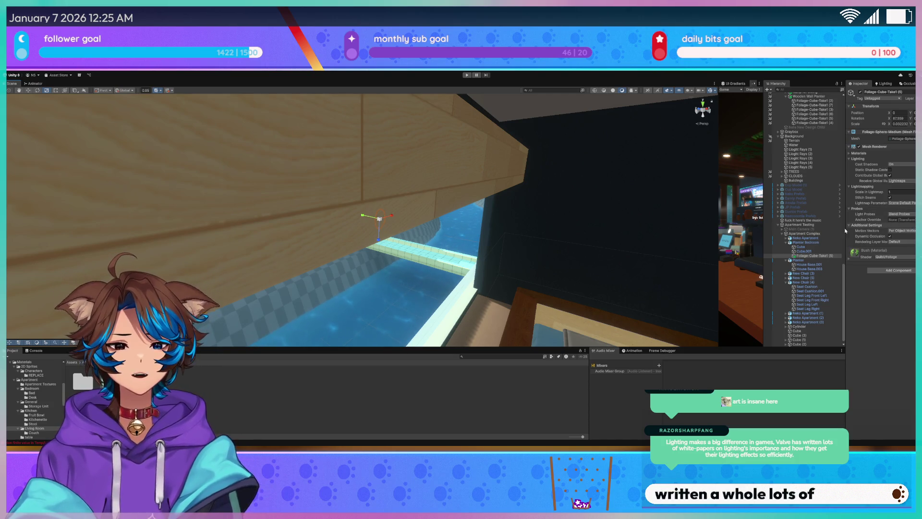
pyautogui.click(899, 124)
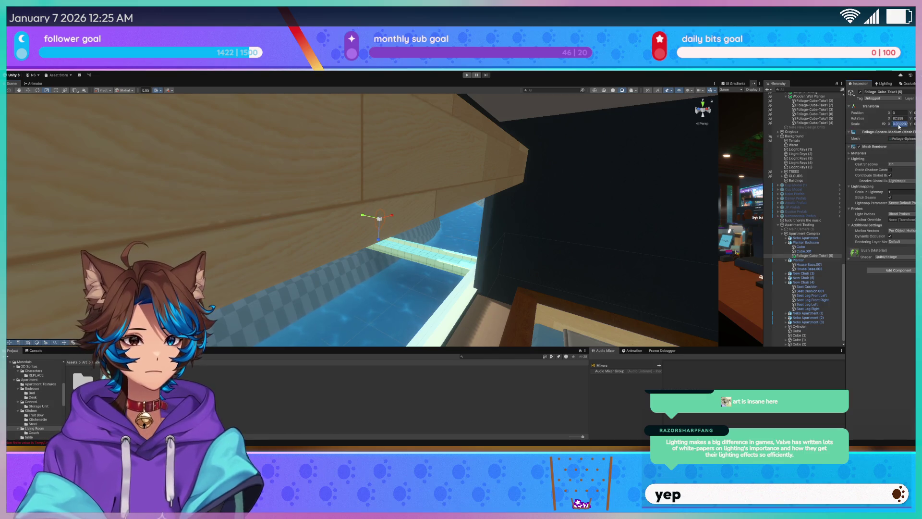
pyautogui.moveTo(379, 202); pyautogui.dragTo(377, 180)
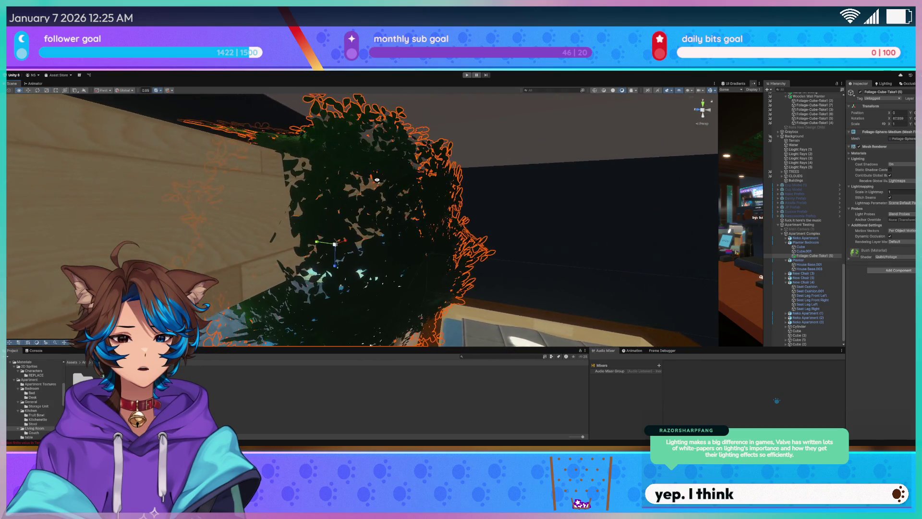
# - Shrink the bush to about 0.38 scale and raise it onto the planter
pyautogui.press('r')
pyautogui.moveTo(334, 244); pyautogui.dragTo(316, 240)
pyautogui.press('w')
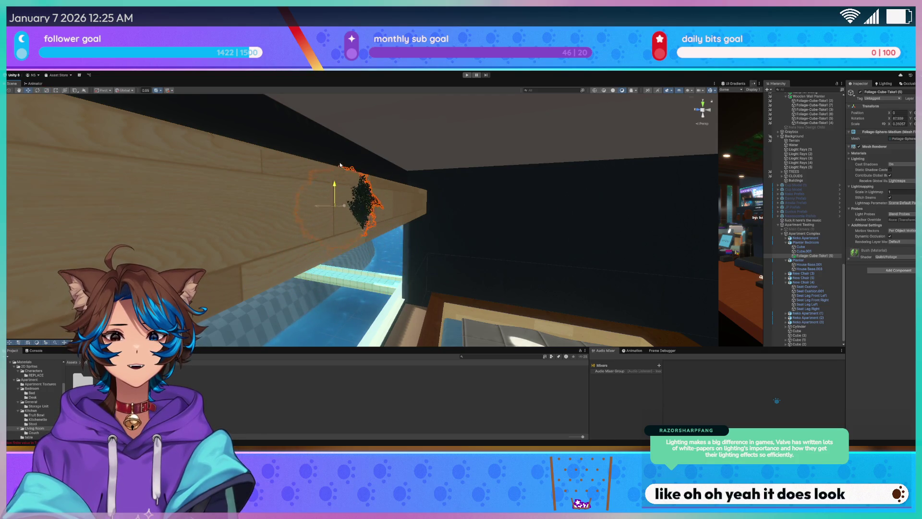
pyautogui.moveTo(340, 150)
pyautogui.mouseDown()
pyautogui.moveTo(382, 178)
pyautogui.moveTo(330, 205)
pyautogui.mouseUp()
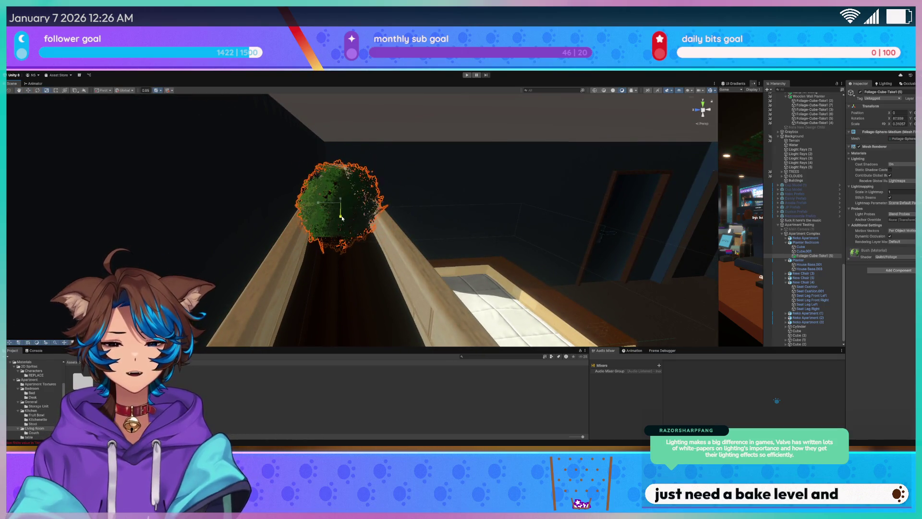
pyautogui.moveTo(386, 198)
pyautogui.mouseDown()
pyautogui.moveTo(233, 192)
pyautogui.moveTo(249, 167)
pyautogui.moveTo(317, 217)
pyautogui.mouseUp()
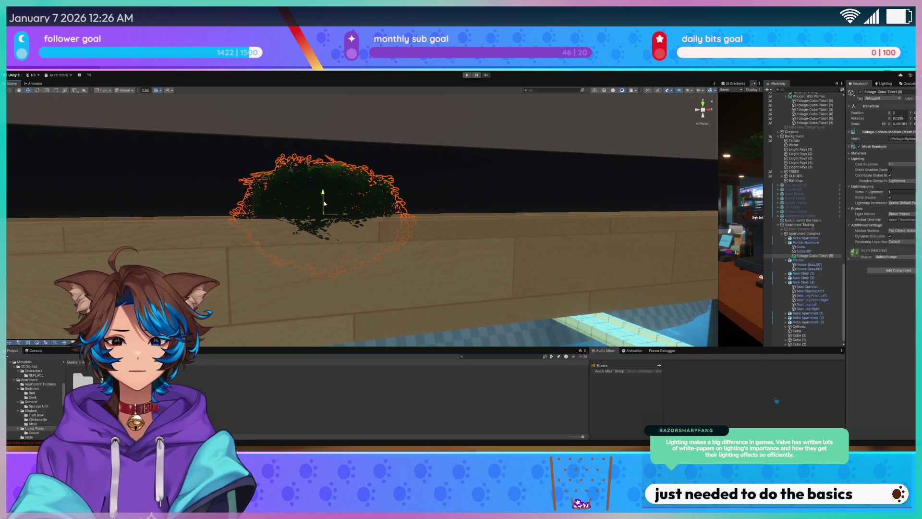
pyautogui.moveTo(326, 191)
pyautogui.mouseDown()
pyautogui.moveTo(331, 200)
pyautogui.moveTo(371, 193)
pyautogui.moveTo(360, 199)
pyautogui.moveTo(405, 205)
pyautogui.moveTo(376, 197)
pyautogui.moveTo(290, 204)
pyautogui.moveTo(308, 212)
pyautogui.mouseUp()
# - Duplicate the bush and slide the copy right along the planter
pyautogui.hotkey('ctrl', 'd')
pyautogui.press('w')
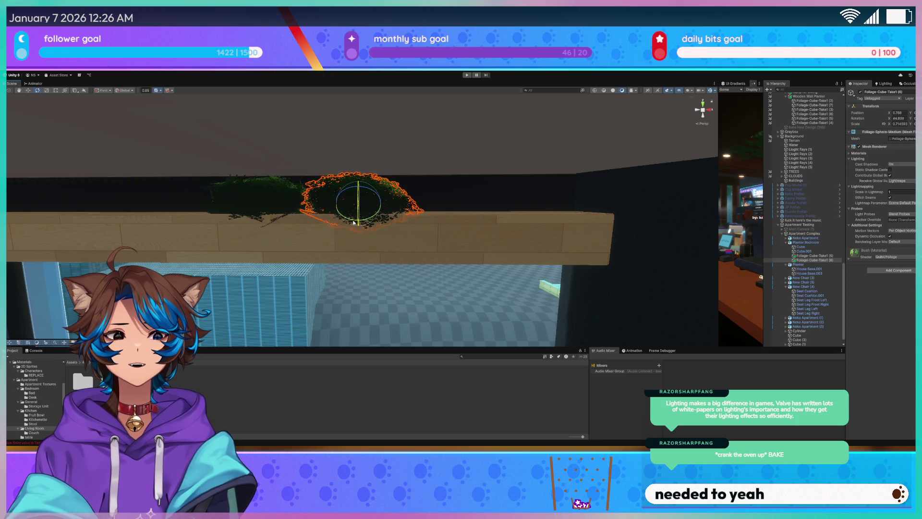
pyautogui.hotkey('ctrl', 'd')
pyautogui.moveTo(396, 207)
pyautogui.mouseDown()
pyautogui.moveTo(576, 206)
pyautogui.moveTo(532, 207)
pyautogui.mouseUp()
pyautogui.press('r')
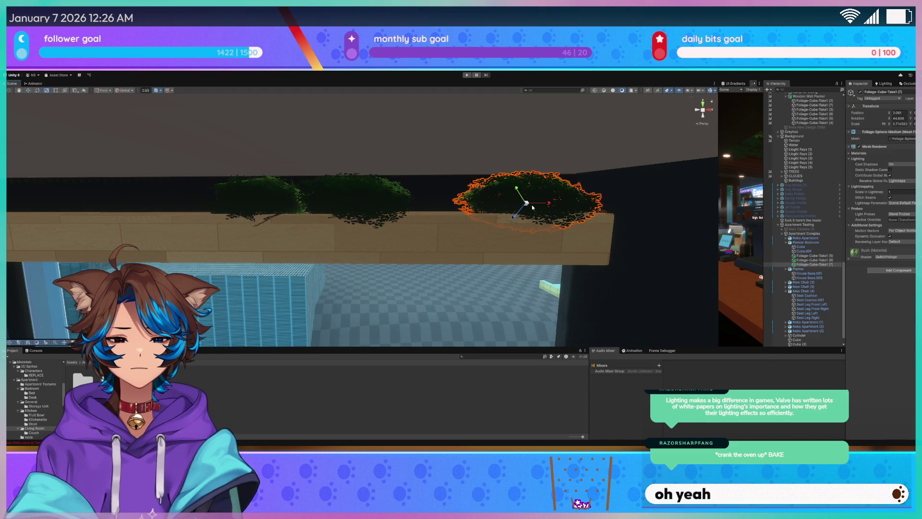
pyautogui.press('x')
pyautogui.press('z')
pyautogui.press('x')
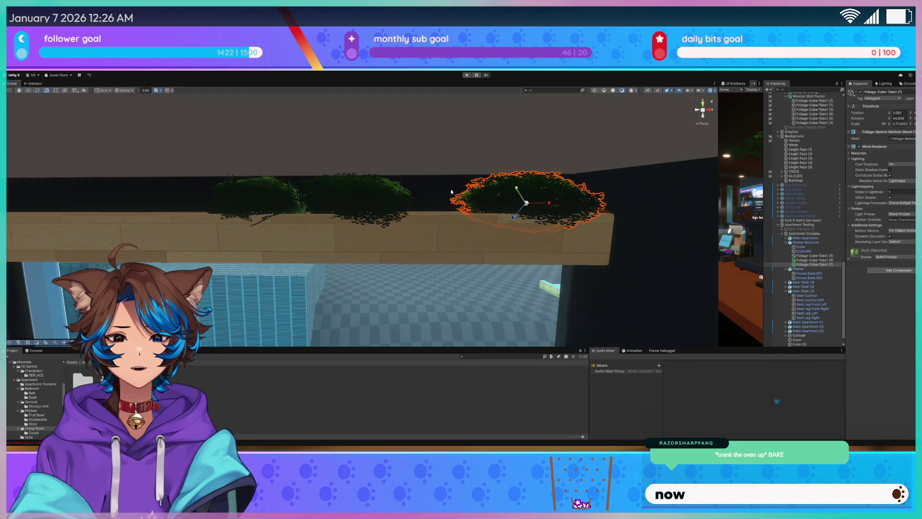
pyautogui.moveTo(317, 170)
pyautogui.mouseDown()
pyautogui.moveTo(494, 183)
pyautogui.moveTo(344, 185)
pyautogui.moveTo(352, 191)
pyautogui.moveTo(329, 175)
pyautogui.moveTo(349, 175)
pyautogui.moveTo(305, 191)
pyautogui.moveTo(228, 193)
pyautogui.moveTo(451, 207)
pyautogui.moveTo(348, 204)
pyautogui.moveTo(397, 201)
pyautogui.moveTo(374, 168)
pyautogui.moveTo(381, 73)
pyautogui.moveTo(381, 202)
pyautogui.mouseUp()
# - Add another bush copy, narrowing it along X and rotating it around its vertical axis
pyautogui.hotkey('ctrl', 'd')
pyautogui.press('r')
pyautogui.press('e')
# - Nudge the left bush slightly right and select the other planter bushes
pyautogui.click(401, 208)
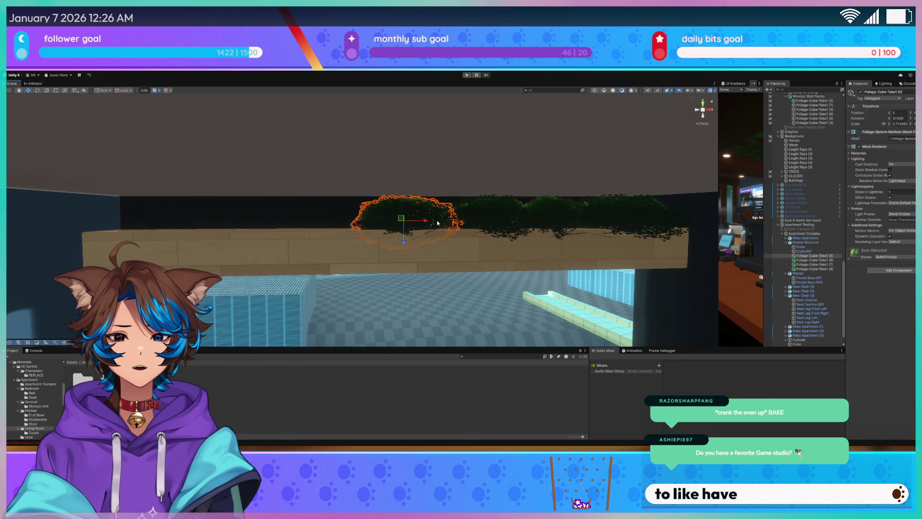
pyautogui.moveTo(424, 224); pyautogui.dragTo(431, 223)
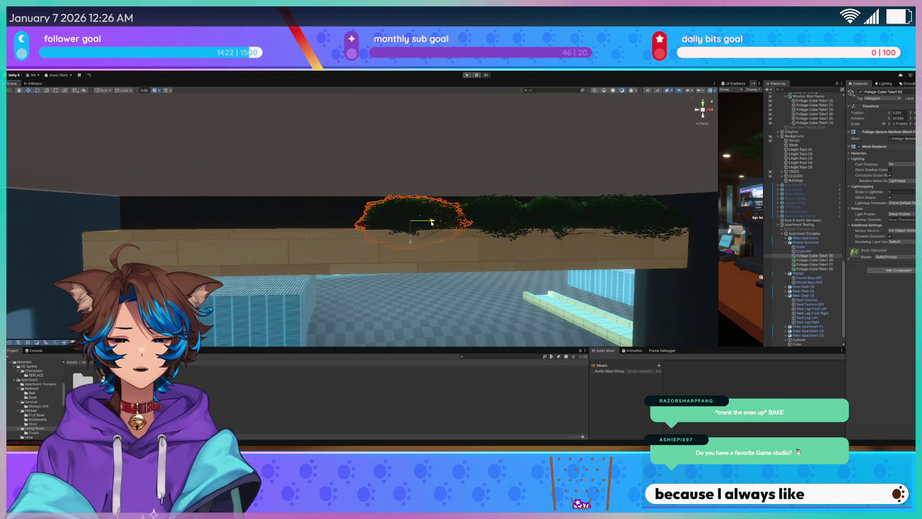
pyautogui.click(488, 214)
pyautogui.click(633, 212)
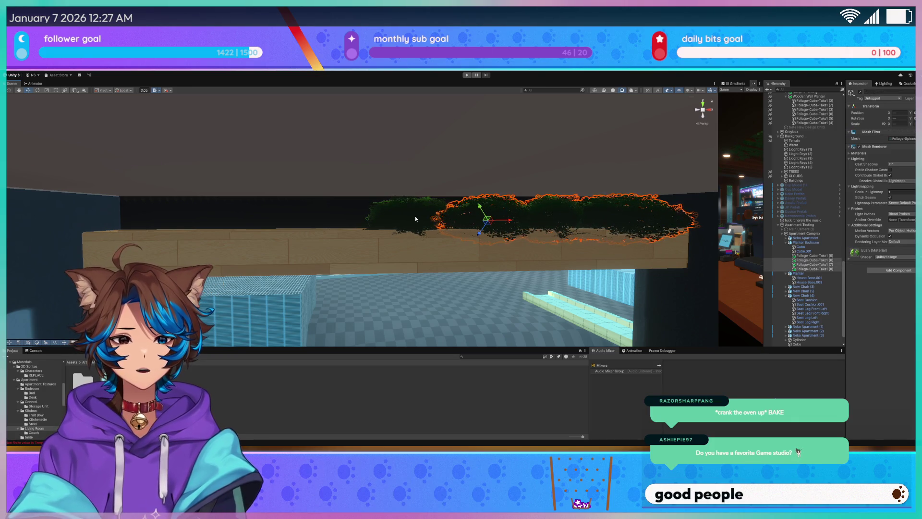
# - Duplicate the selected bushes, move the copies to the planter's left end, and delete a stray copy
pyautogui.hotkey('ctrl', 'd')
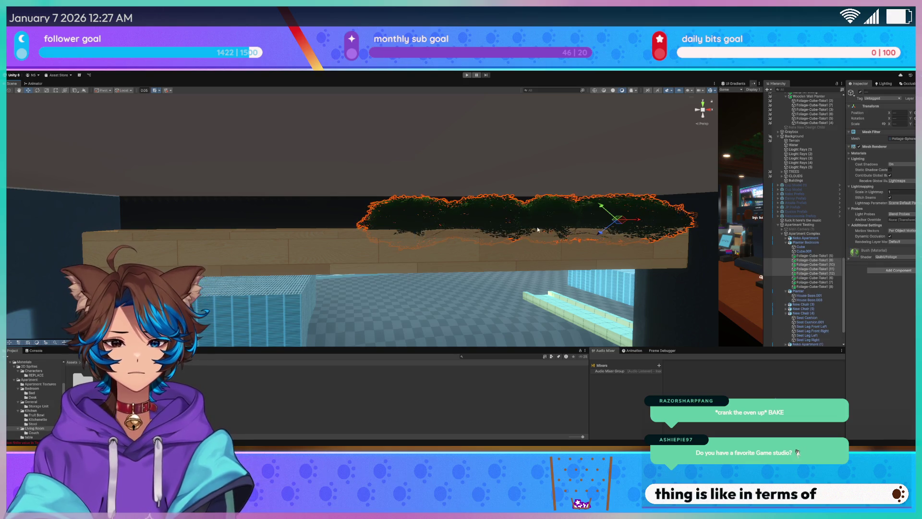
pyautogui.moveTo(642, 222)
pyautogui.mouseDown()
pyautogui.moveTo(514, 239)
pyautogui.moveTo(326, 219)
pyautogui.moveTo(339, 240)
pyautogui.moveTo(332, 241)
pyautogui.mouseUp()
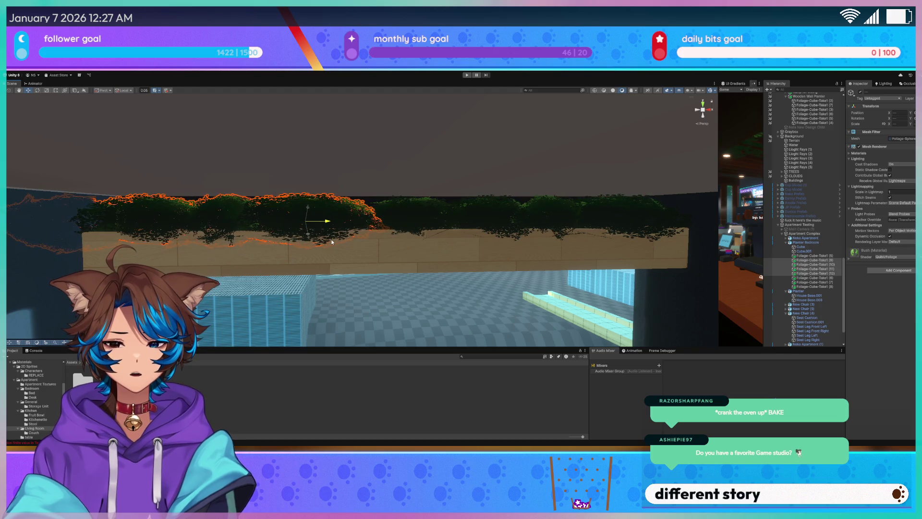
pyautogui.press('f')
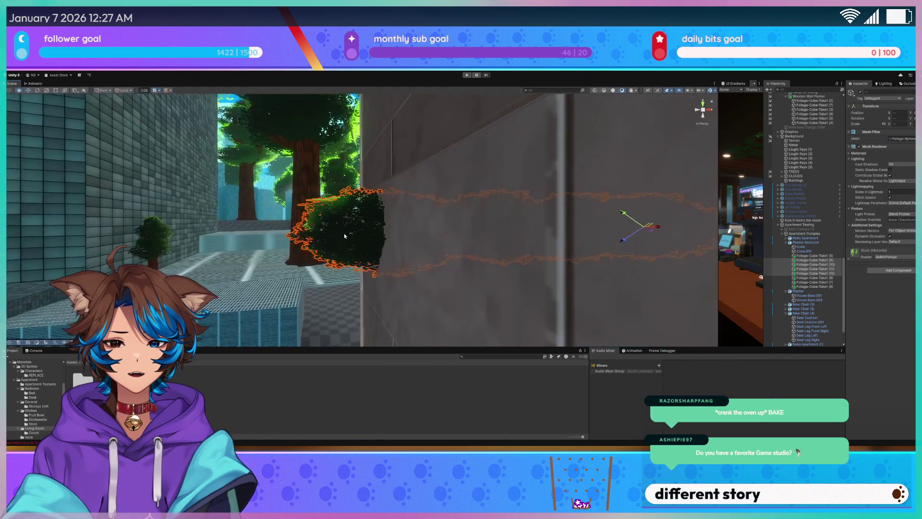
pyautogui.press('Delete')
pyautogui.moveTo(345, 232)
pyautogui.mouseDown()
pyautogui.moveTo(401, 210)
pyautogui.moveTo(394, 230)
pyautogui.moveTo(288, 225)
pyautogui.mouseUp()
# - Enlarge bush Foliage-Cube-Take1 (12) in the planter
pyautogui.click(336, 223)
pyautogui.press('w')
pyautogui.click(387, 219)
pyautogui.press('r')
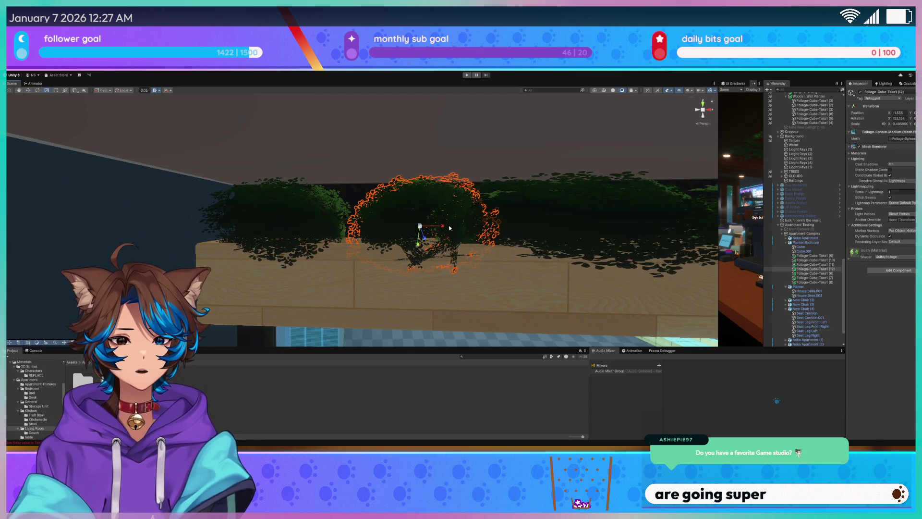
pyautogui.moveTo(437, 227)
pyautogui.mouseDown()
pyautogui.moveTo(449, 229)
pyautogui.moveTo(385, 226)
pyautogui.mouseUp()
pyautogui.press('w')
pyautogui.scroll(-3, 312, 226)
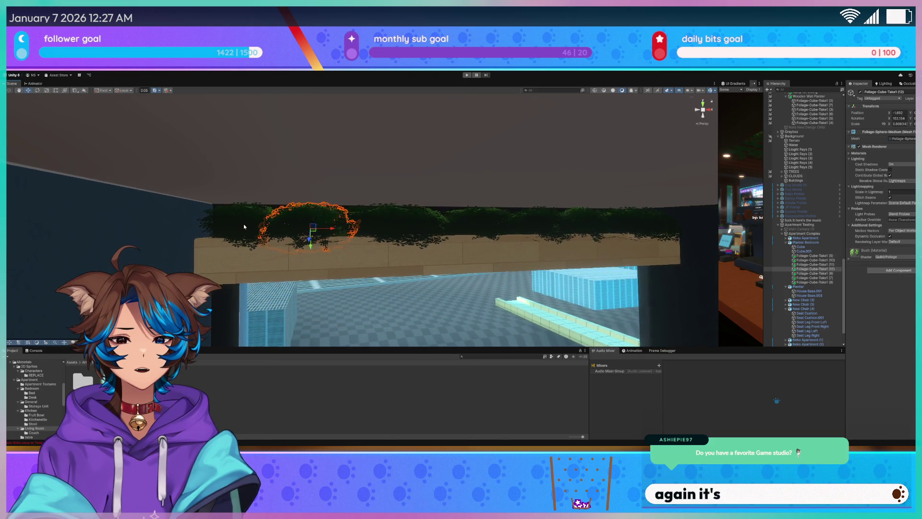
# - Select bushes Foliage-Cube-Take1 (5) through (8) and frame them in the view
pyautogui.keyDown('shift'); pyautogui.click(650, 226); pyautogui.keyUp('shift')
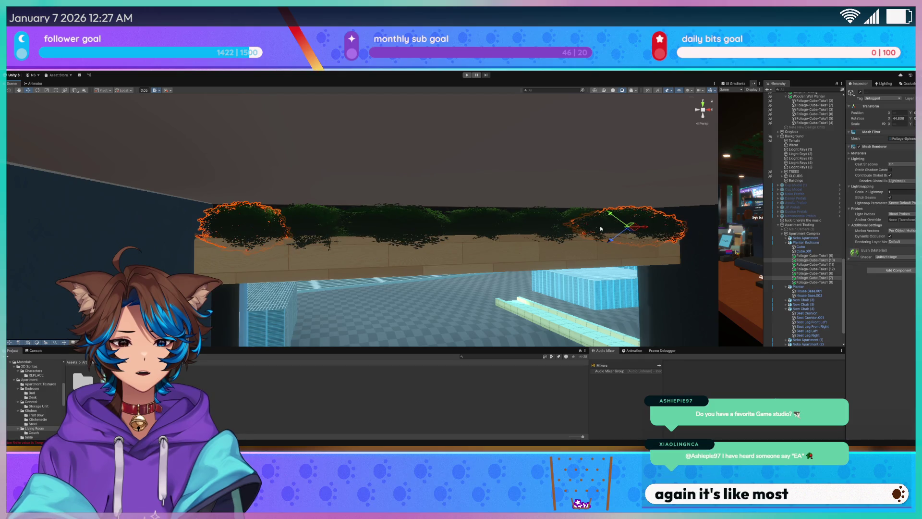
pyautogui.click(824, 256)
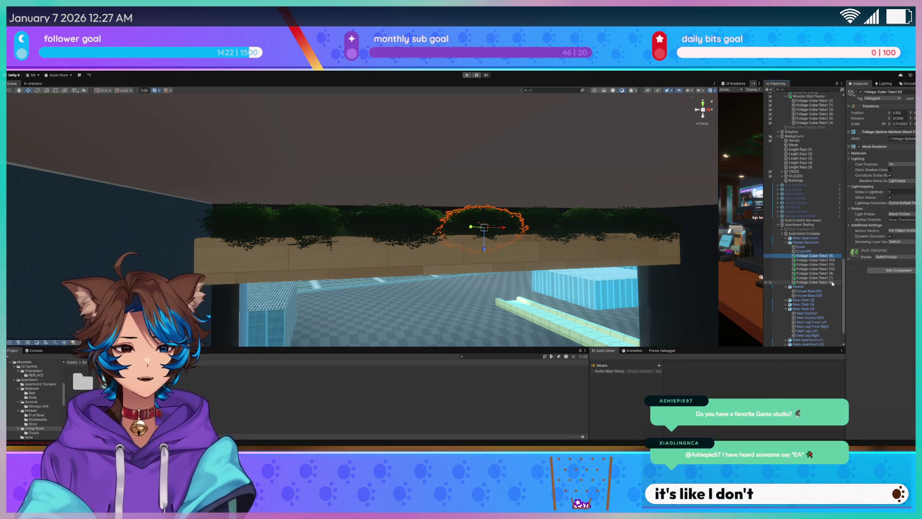
pyautogui.keyDown('shift'); pyautogui.click(832, 282); pyautogui.keyUp('shift')
pyautogui.press('f')
pyautogui.moveTo(467, 246)
pyautogui.mouseDown()
pyautogui.moveTo(475, 239)
pyautogui.moveTo(455, 241)
pyautogui.mouseUp()
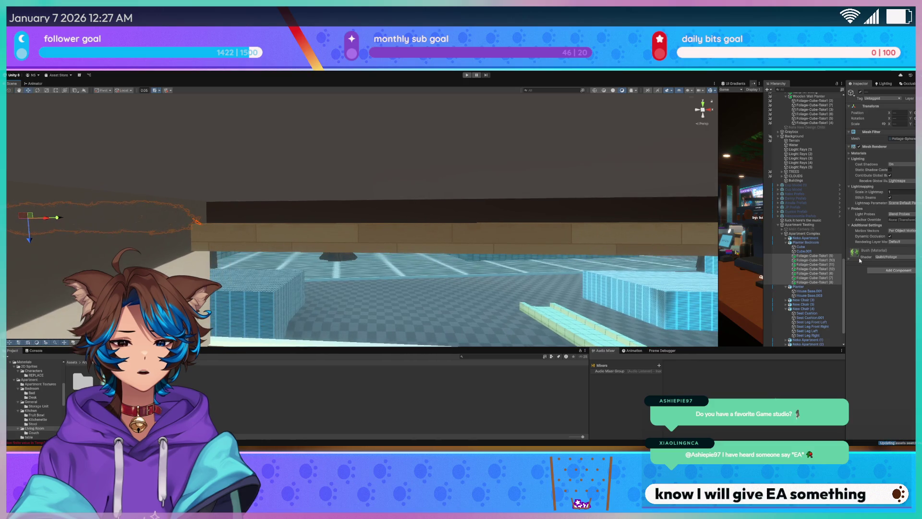
pyautogui.click(799, 287)
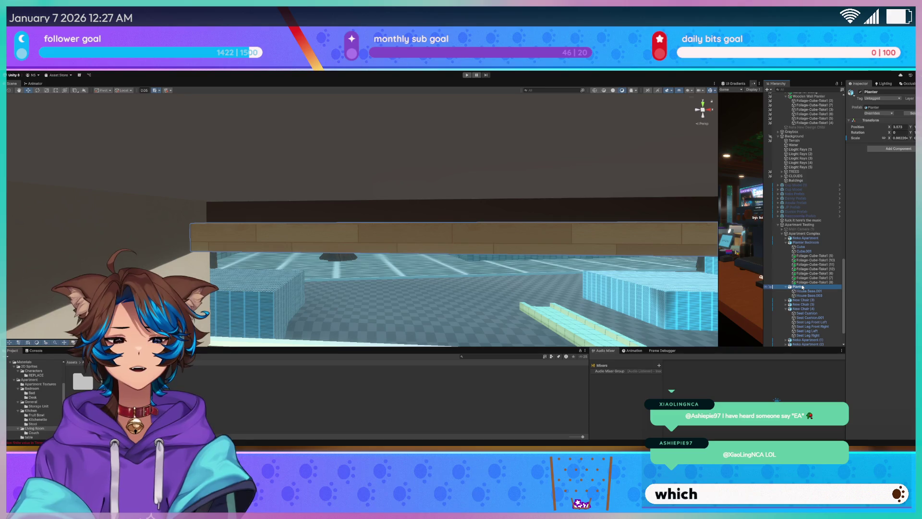
# - Paste the copied Foliage-Cube-Take1 bushes into Planter and select bush (10) plus a neighbour
pyautogui.hotkey('ctrl', 'v')
pyautogui.moveTo(321, 197)
pyautogui.mouseDown()
pyautogui.moveTo(128, 206)
pyautogui.moveTo(479, 219)
pyautogui.moveTo(438, 229)
pyautogui.moveTo(407, 196)
pyautogui.mouseUp()
pyautogui.click(407, 196)
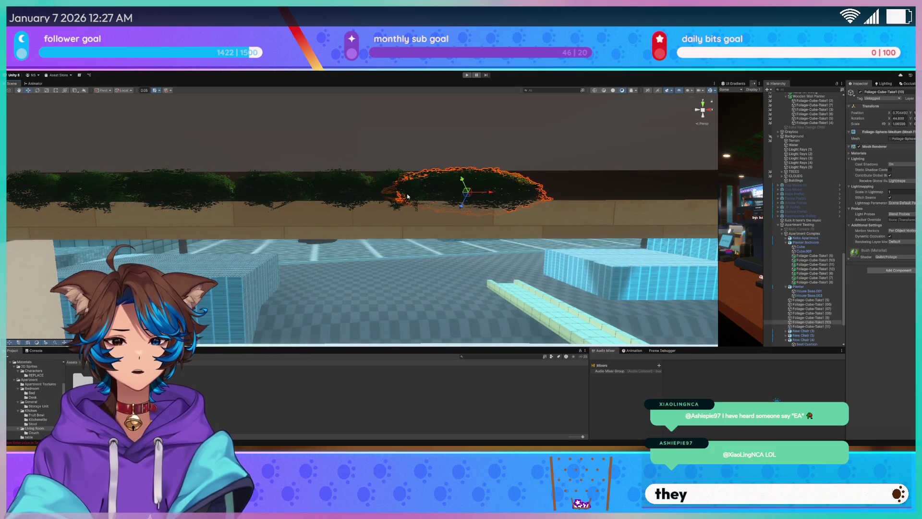
pyautogui.keyDown('ctrl'); pyautogui.click(384, 190); pyautogui.keyUp('ctrl')
pyautogui.moveTo(326, 188)
pyautogui.mouseDown()
pyautogui.moveTo(334, 205)
pyautogui.moveTo(538, 200)
pyautogui.mouseUp()
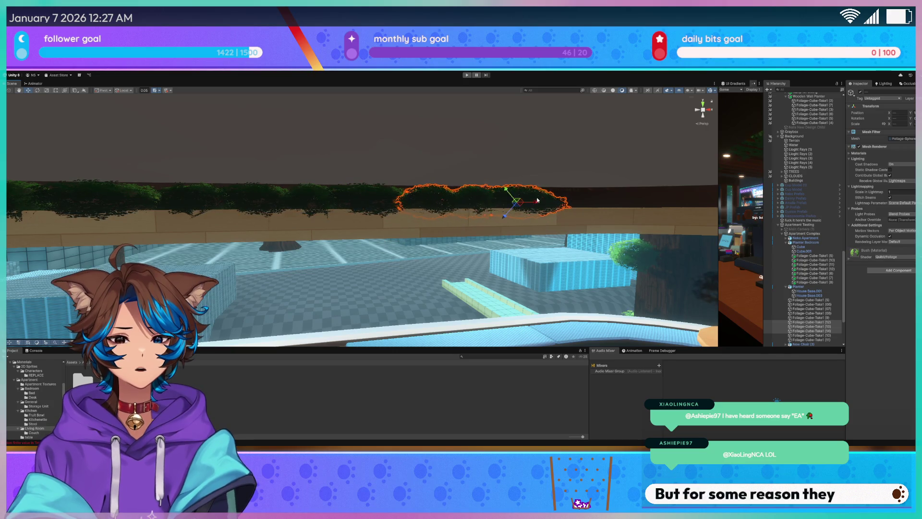
pyautogui.scroll(10, 538, 200)
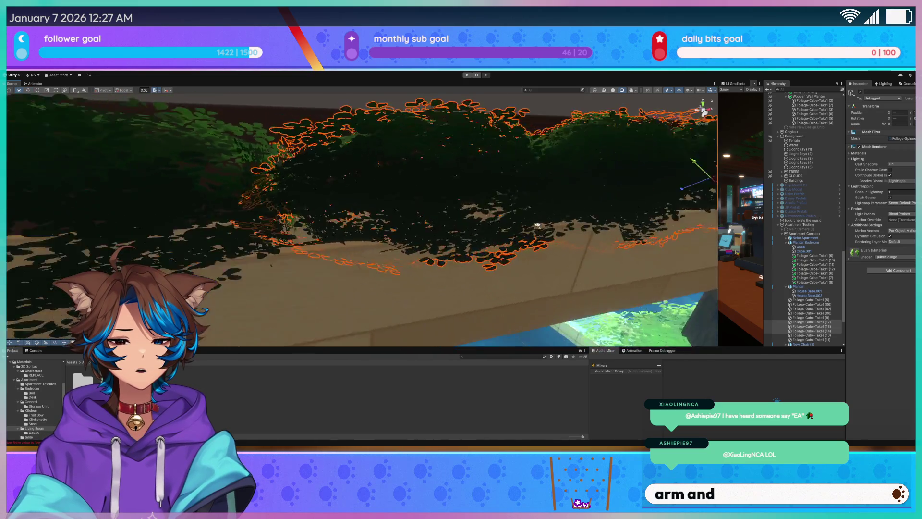
pyautogui.moveTo(537, 225); pyautogui.dragTo(601, 207)
pyautogui.press('r')
pyautogui.moveTo(692, 182); pyautogui.dragTo(529, 201)
# - Slide bushes (13), (14) and (12) right along the curved planter
pyautogui.click(393, 212)
pyautogui.moveTo(392, 212)
pyautogui.mouseDown()
pyautogui.moveTo(575, 217)
pyautogui.moveTo(471, 211)
pyautogui.moveTo(480, 220)
pyautogui.moveTo(466, 232)
pyautogui.moveTo(374, 186)
pyautogui.moveTo(365, 205)
pyautogui.moveTo(486, 179)
pyautogui.moveTo(465, 156)
pyautogui.moveTo(480, 163)
pyautogui.mouseUp()
pyautogui.press('e')
pyautogui.press('x')
pyautogui.press('w')
pyautogui.click(336, 175)
pyautogui.moveTo(336, 175)
pyautogui.mouseDown()
pyautogui.moveTo(370, 191)
pyautogui.moveTo(449, 192)
pyautogui.mouseUp()
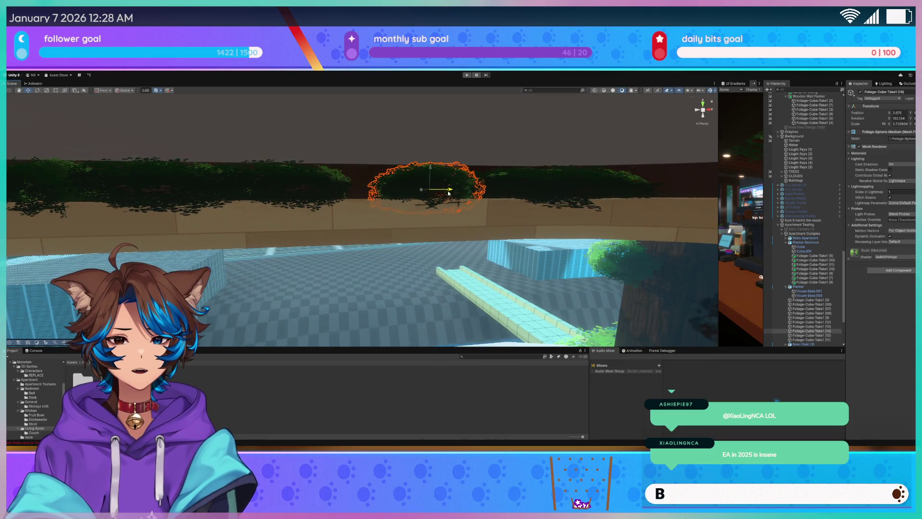
pyautogui.click(300, 188)
pyautogui.moveTo(307, 191)
pyautogui.mouseDown()
pyautogui.moveTo(361, 192)
pyautogui.moveTo(298, 188)
pyautogui.moveTo(390, 188)
pyautogui.mouseUp()
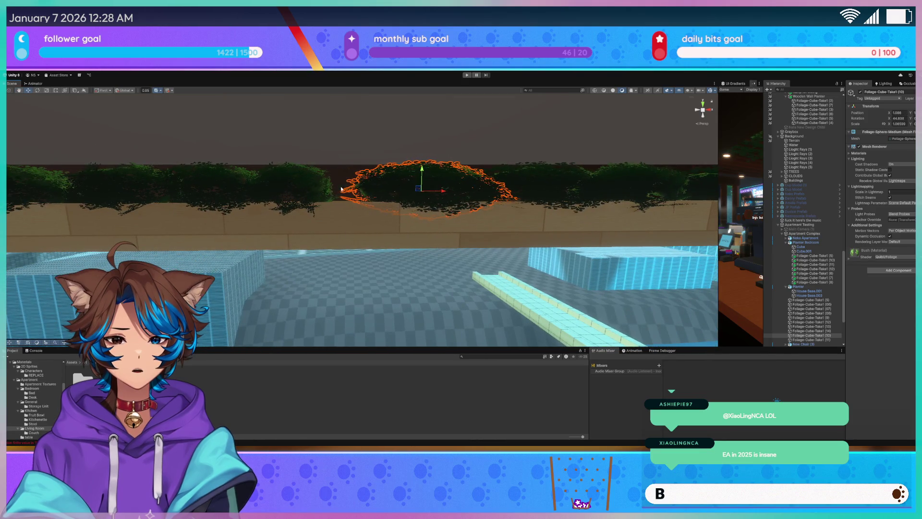
# - Stretch bush (9) wider to vary the bush sizes
pyautogui.click(297, 183)
pyautogui.moveTo(298, 183); pyautogui.dragTo(379, 202)
pyautogui.click(246, 195)
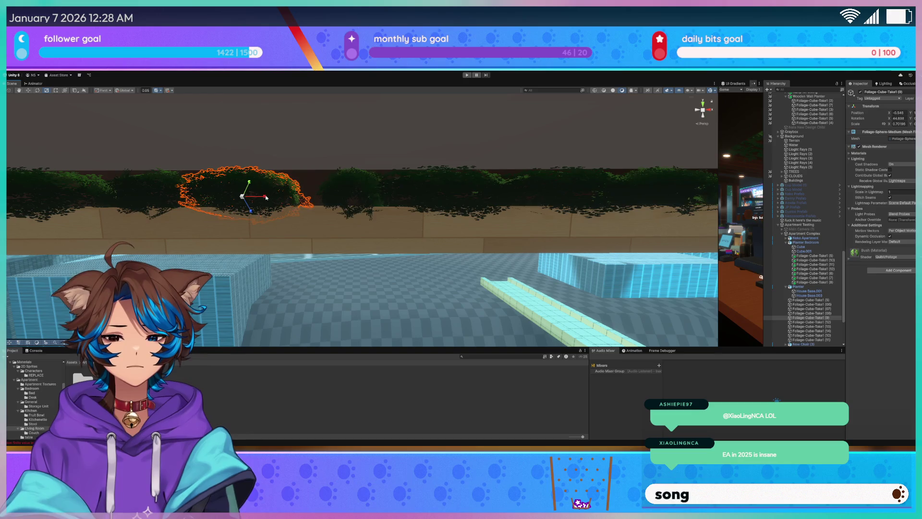
pyautogui.moveTo(266, 198); pyautogui.dragTo(380, 212)
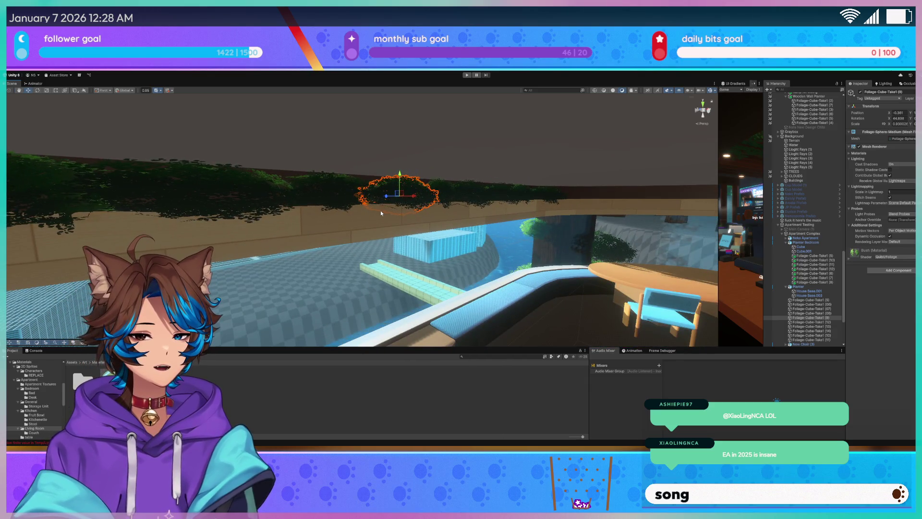
# - Move bush (15) along the planter and around its curve
pyautogui.moveTo(384, 209); pyautogui.dragTo(396, 205)
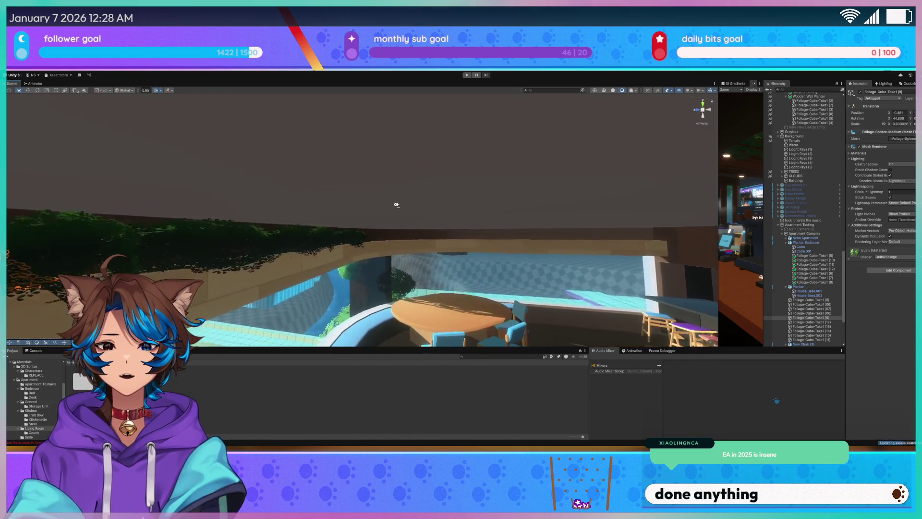
pyautogui.click(249, 205)
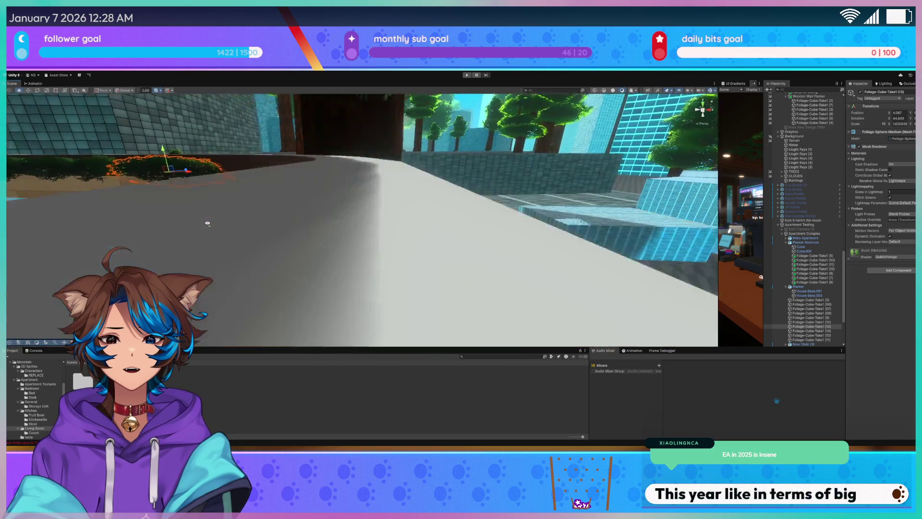
pyautogui.moveTo(208, 223)
pyautogui.mouseDown()
pyautogui.moveTo(256, 236)
pyautogui.moveTo(275, 262)
pyautogui.moveTo(230, 230)
pyautogui.mouseUp()
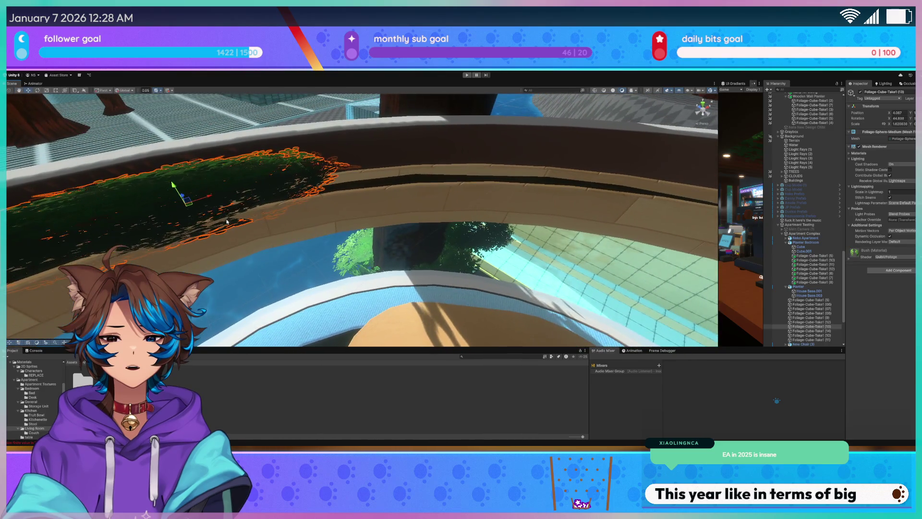
pyautogui.click(197, 207)
pyautogui.press('e')
pyautogui.moveTo(532, 182)
pyautogui.mouseDown()
pyautogui.moveTo(516, 193)
pyautogui.moveTo(529, 181)
pyautogui.moveTo(518, 181)
pyautogui.moveTo(552, 183)
pyautogui.moveTo(519, 196)
pyautogui.mouseUp()
pyautogui.moveTo(180, 189)
pyautogui.mouseDown()
pyautogui.moveTo(459, 209)
pyautogui.moveTo(453, 200)
pyautogui.moveTo(288, 189)
pyautogui.moveTo(257, 174)
pyautogui.moveTo(268, 173)
pyautogui.moveTo(245, 181)
pyautogui.mouseUp()
pyautogui.press('e')
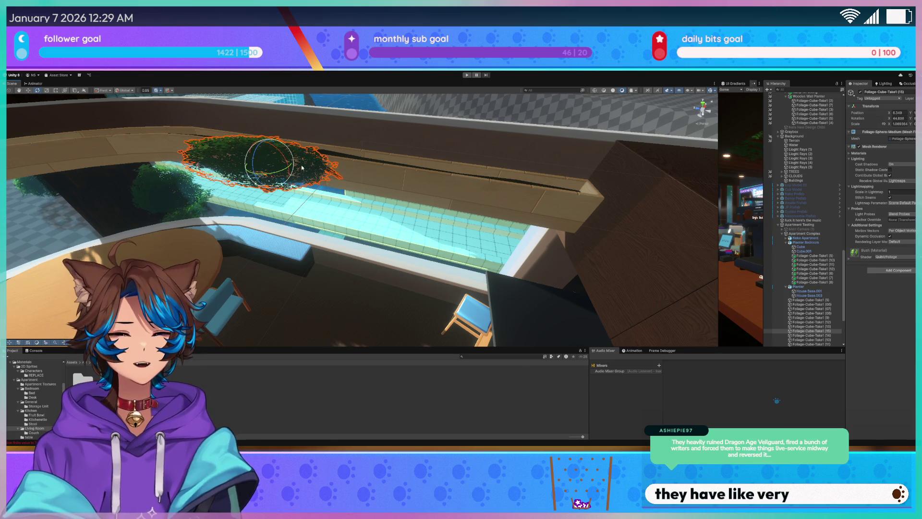
pyautogui.moveTo(270, 169)
pyautogui.mouseDown()
pyautogui.moveTo(602, 169)
pyautogui.moveTo(450, 173)
pyautogui.mouseUp()
# - Narrow bush (15), rotate it to follow the curve, and duplicate it as (18)
pyautogui.press('w')
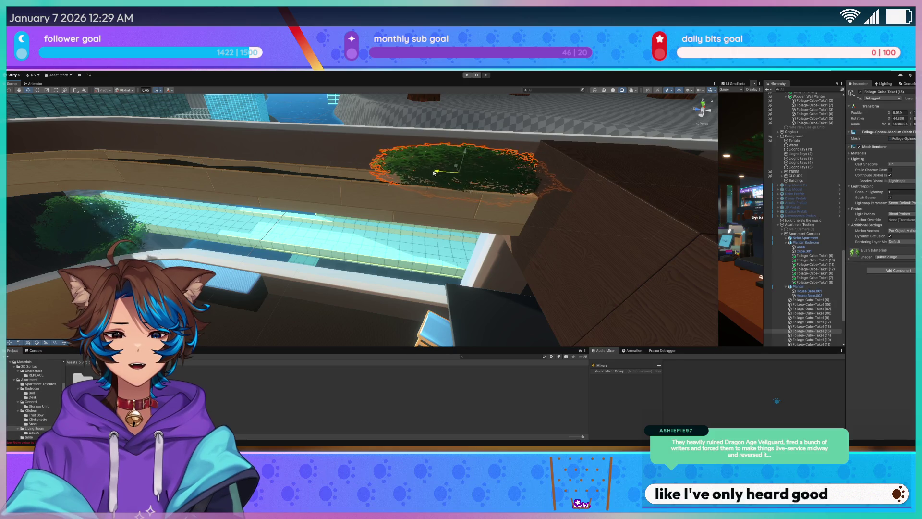
pyautogui.moveTo(464, 175)
pyautogui.mouseDown()
pyautogui.moveTo(423, 173)
pyautogui.moveTo(479, 181)
pyautogui.moveTo(375, 165)
pyautogui.moveTo(432, 171)
pyautogui.mouseUp()
pyautogui.press('e')
pyautogui.moveTo(361, 178)
pyautogui.mouseDown()
pyautogui.moveTo(360, 197)
pyautogui.moveTo(369, 171)
pyautogui.moveTo(633, 158)
pyautogui.moveTo(470, 165)
pyautogui.moveTo(558, 154)
pyautogui.moveTo(511, 182)
pyautogui.moveTo(545, 169)
pyautogui.mouseUp()
pyautogui.hotkey('ctrl', 'd')
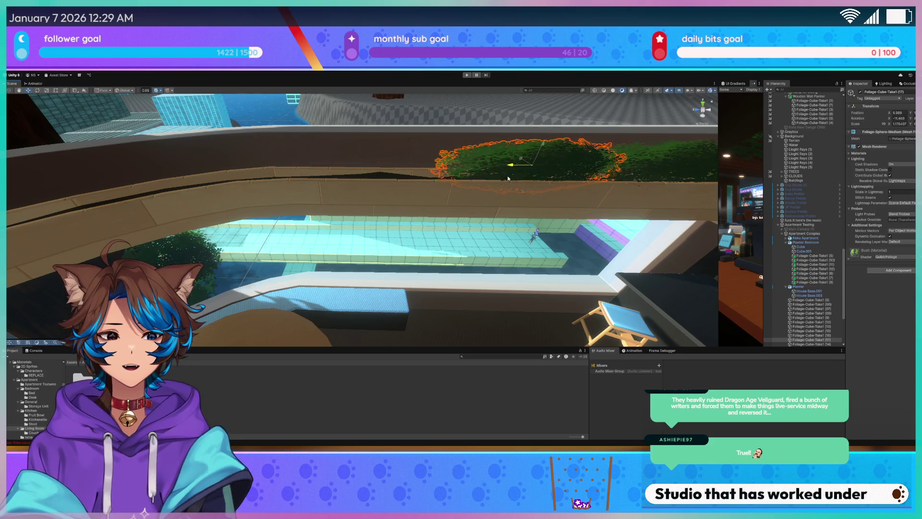
pyautogui.press('e')
pyautogui.press('w')
pyautogui.press('r')
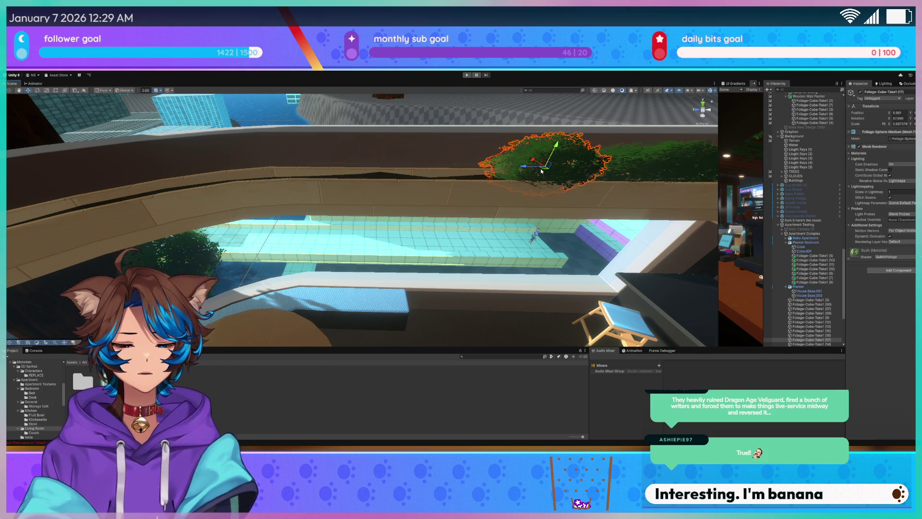
pyautogui.moveTo(544, 193); pyautogui.dragTo(447, 218)
# - Slide bushes (16) and (19) left along the planter, resize (16) slightly, and duplicate (19)
pyautogui.click(498, 200)
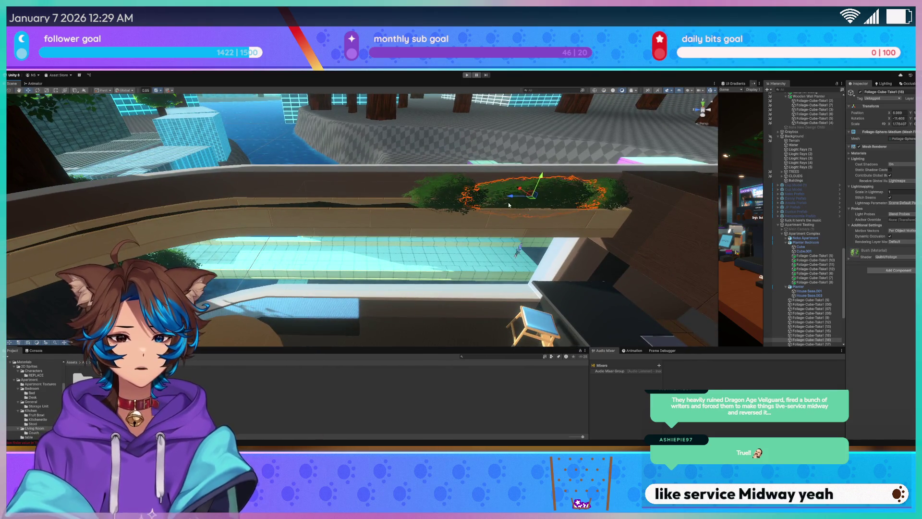
pyautogui.moveTo(486, 202)
pyautogui.mouseDown()
pyautogui.moveTo(346, 200)
pyautogui.moveTo(381, 208)
pyautogui.moveTo(370, 203)
pyautogui.mouseUp()
pyautogui.press('w')
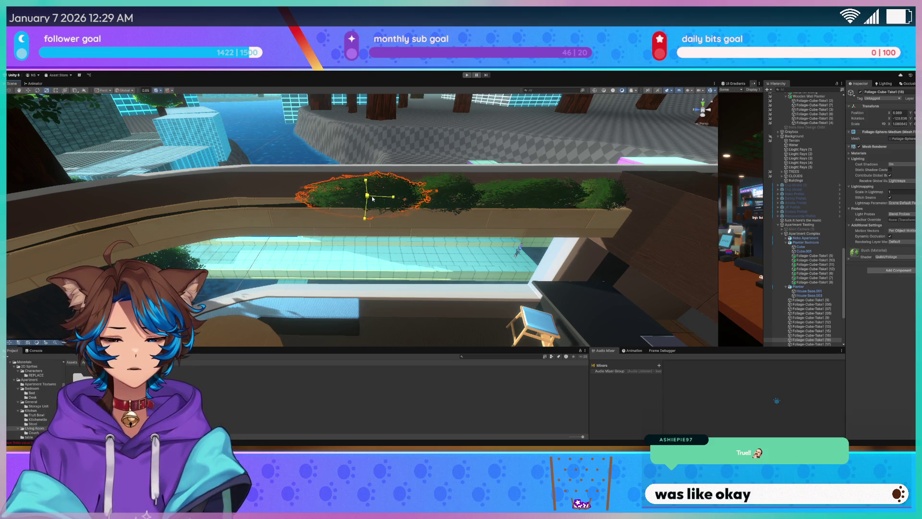
pyautogui.moveTo(372, 198); pyautogui.dragTo(384, 200)
pyautogui.click(442, 196)
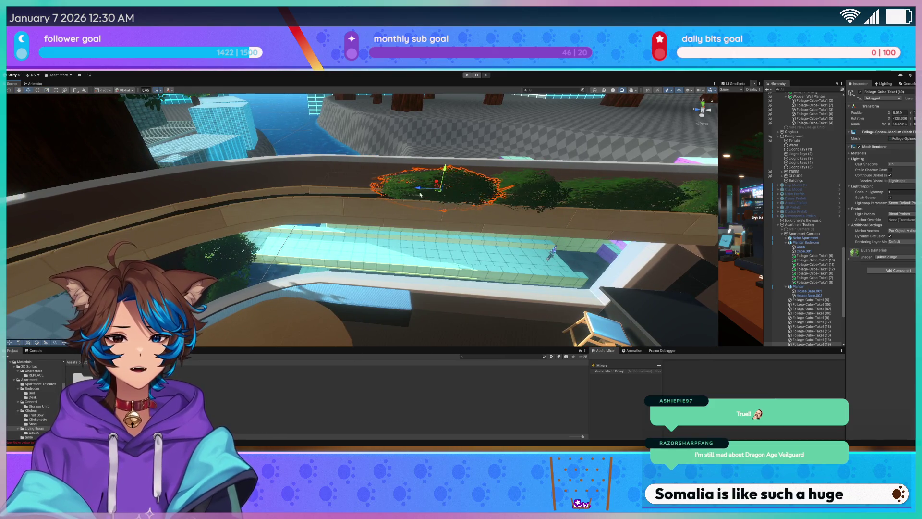
pyautogui.click(402, 191)
pyautogui.moveTo(437, 191)
pyautogui.mouseDown()
pyautogui.moveTo(342, 187)
pyautogui.moveTo(378, 195)
pyautogui.moveTo(361, 187)
pyautogui.moveTo(379, 161)
pyautogui.moveTo(381, 196)
pyautogui.moveTo(340, 191)
pyautogui.moveTo(366, 189)
pyautogui.mouseUp()
pyautogui.hotkey('ctrl', 'd')
# - Rotate and narrow the new bush copy, then shrink bush (13) along its width
pyautogui.press('w')
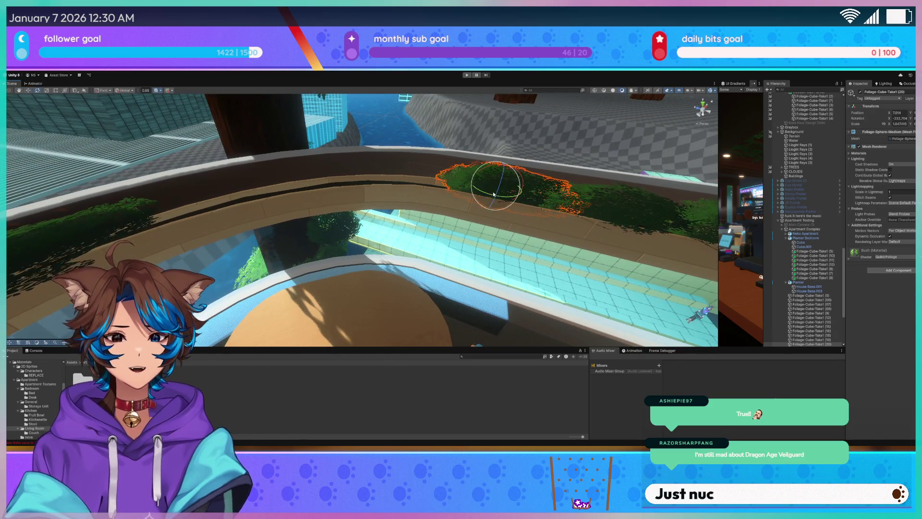
pyautogui.moveTo(493, 196)
pyautogui.mouseDown()
pyautogui.moveTo(501, 200)
pyautogui.moveTo(414, 177)
pyautogui.mouseUp()
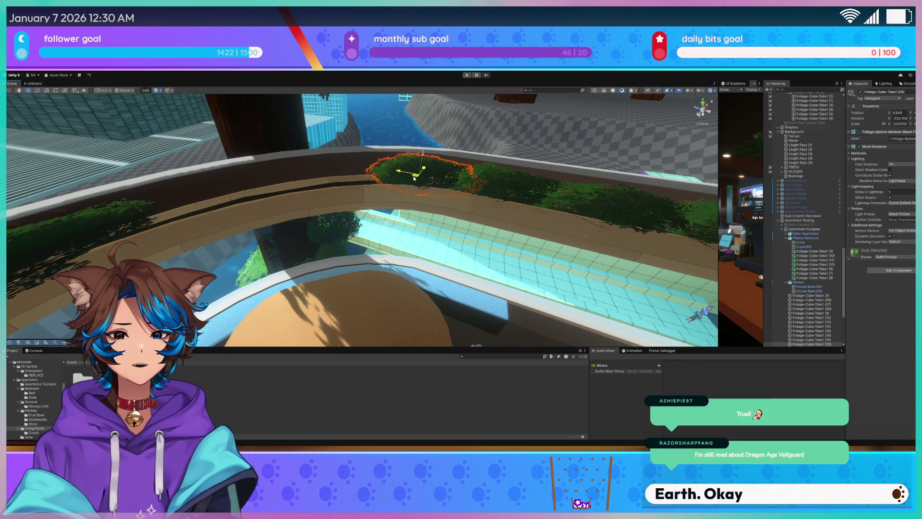
pyautogui.moveTo(440, 180)
pyautogui.mouseDown()
pyautogui.moveTo(380, 184)
pyautogui.moveTo(408, 180)
pyautogui.mouseUp()
pyautogui.click(291, 174)
pyautogui.moveTo(291, 174); pyautogui.dragTo(230, 183)
pyautogui.moveTo(343, 183); pyautogui.dragTo(346, 194)
# - Duplicate bush (13), slide the copy up-right along the wall, shrink and tilt it
pyautogui.hotkey('ctrl', 'd')
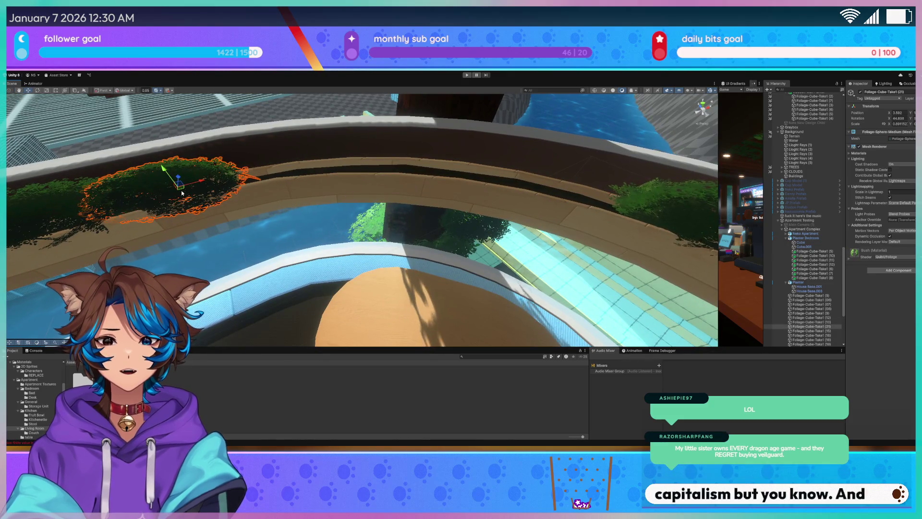
pyautogui.moveTo(179, 186); pyautogui.dragTo(248, 172)
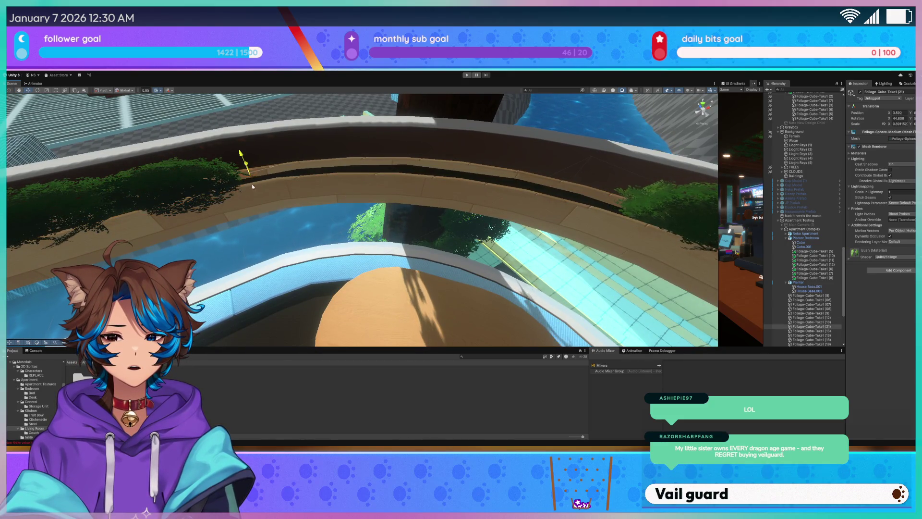
pyautogui.hotkey('ctrl', 'z')
pyautogui.moveTo(181, 193)
pyautogui.mouseDown()
pyautogui.moveTo(276, 165)
pyautogui.moveTo(268, 172)
pyautogui.mouseUp()
pyautogui.press('e')
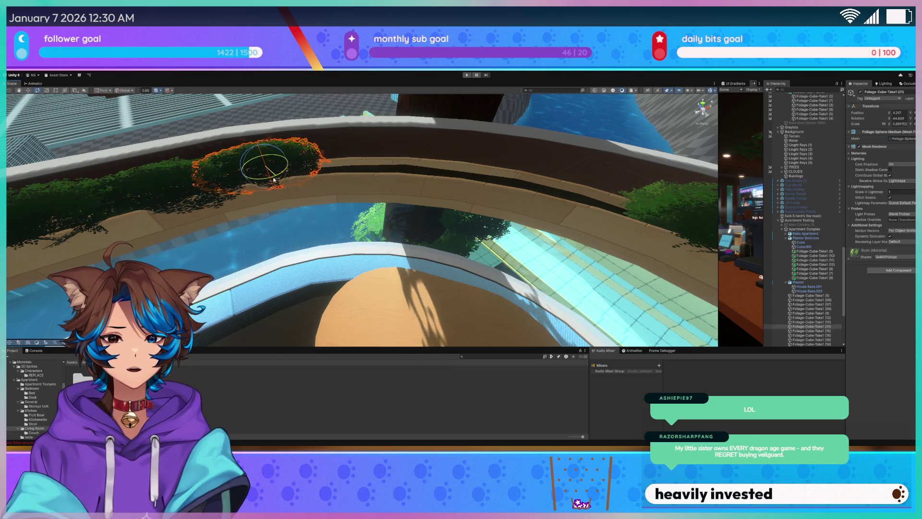
pyautogui.press('r')
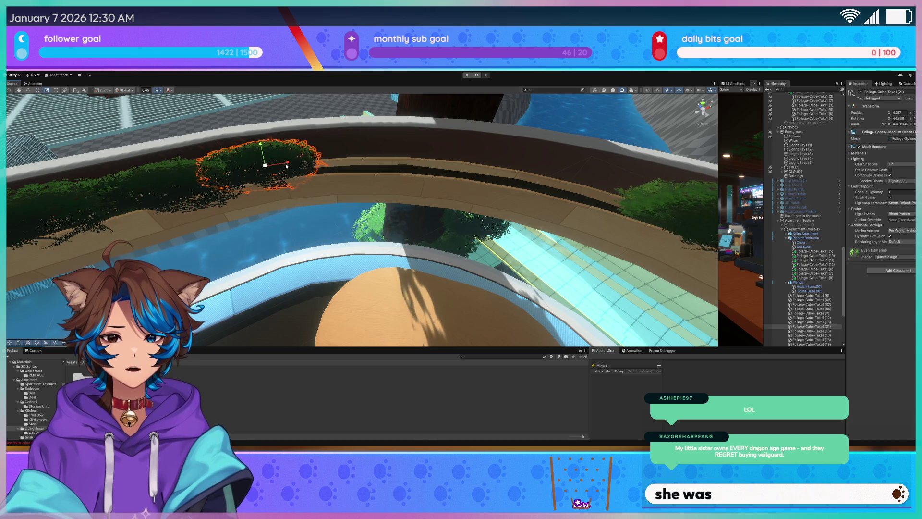
pyautogui.moveTo(287, 163)
pyautogui.mouseDown()
pyautogui.moveTo(269, 180)
pyautogui.moveTo(274, 199)
pyautogui.mouseUp()
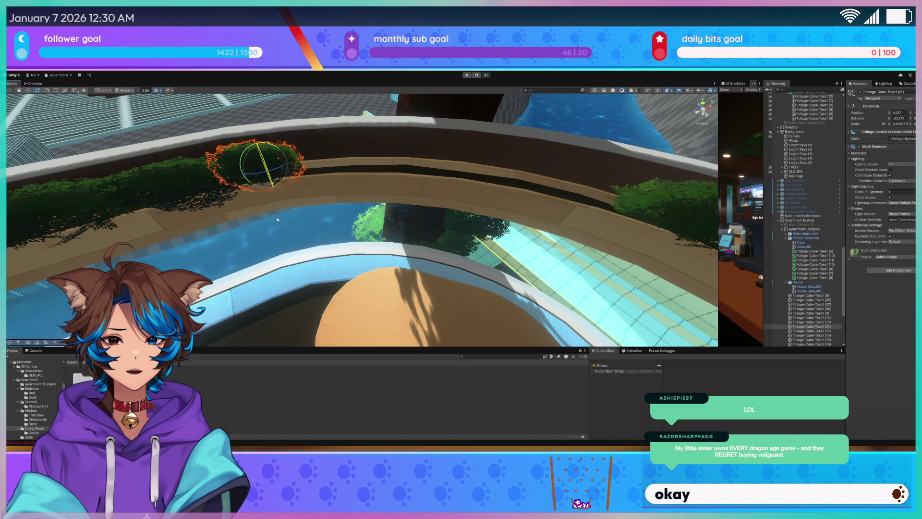
pyautogui.moveTo(263, 145)
pyautogui.mouseDown()
pyautogui.moveTo(257, 150)
pyautogui.moveTo(265, 150)
pyautogui.mouseUp()
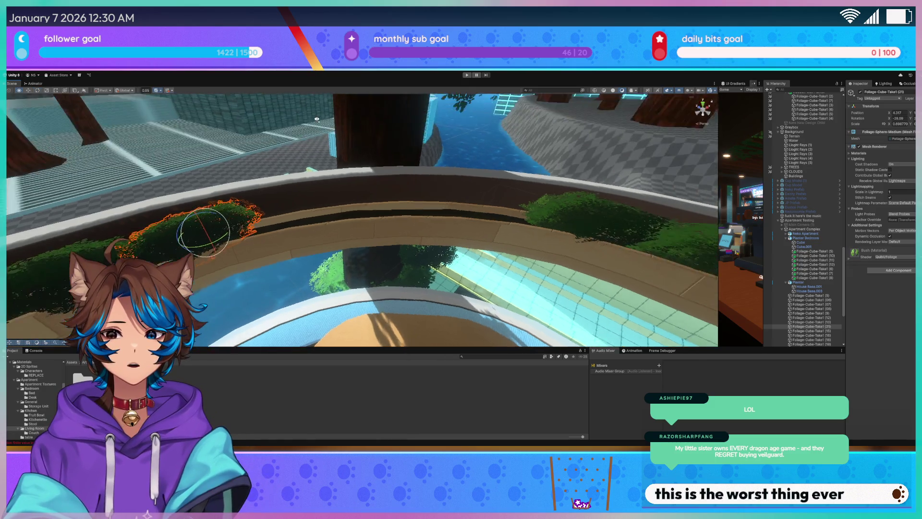
pyautogui.moveTo(265, 148); pyautogui.dragTo(320, 143)
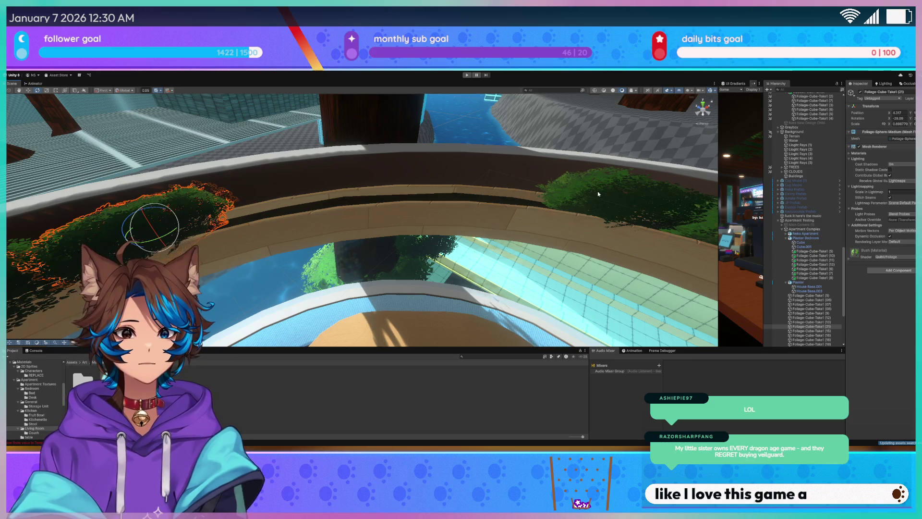
# - Slide the right-hand bush left along the wall and spin it on its local axes
pyautogui.click(619, 204)
pyautogui.press('w')
pyautogui.moveTo(615, 205)
pyautogui.mouseDown()
pyautogui.moveTo(505, 199)
pyautogui.moveTo(524, 203)
pyautogui.mouseUp()
pyautogui.press('e')
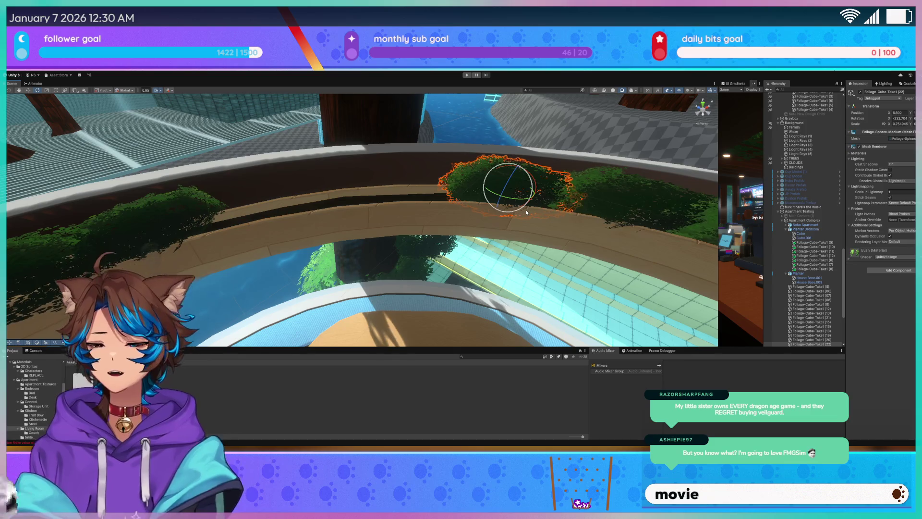
pyautogui.press('x')
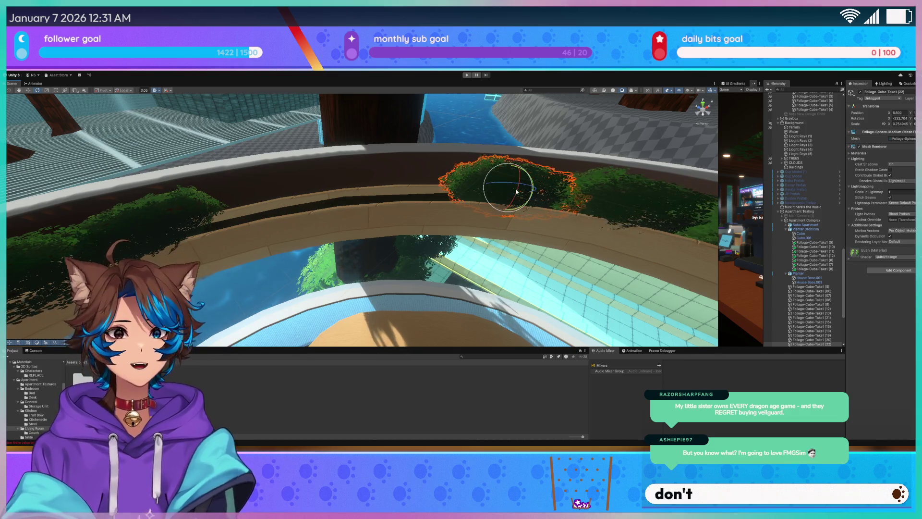
pyautogui.moveTo(518, 183); pyautogui.dragTo(505, 280)
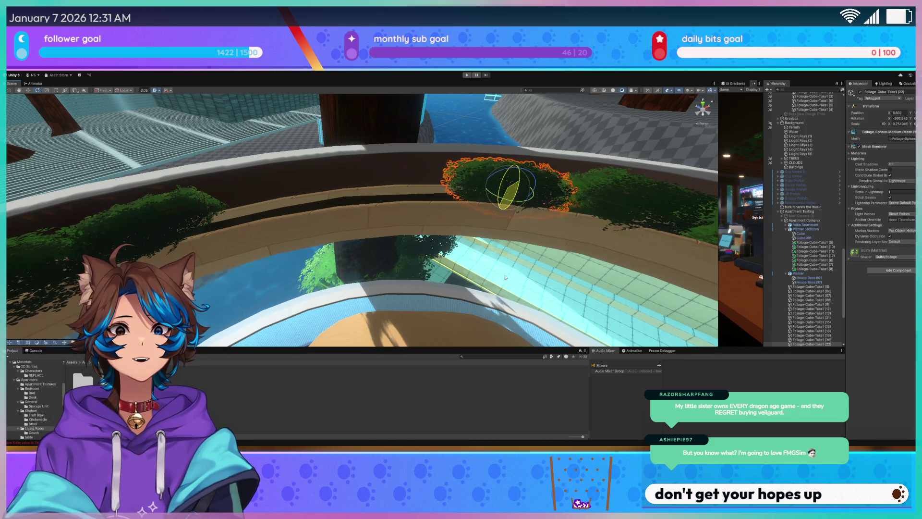
# - Duplicate that bush, move the copy left into the gap, rotate and nudge it
pyautogui.hotkey('ctrl', 'd')
pyautogui.press('w')
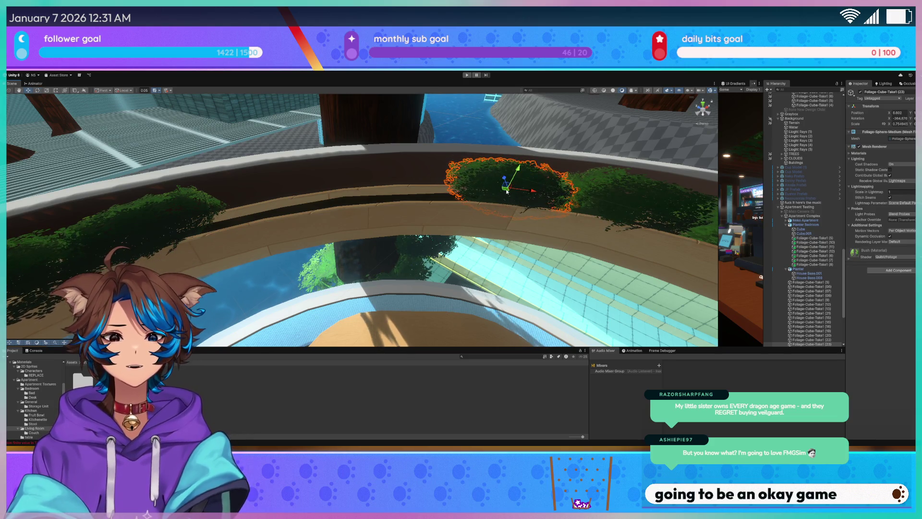
pyautogui.moveTo(507, 191); pyautogui.dragTo(398, 197)
pyautogui.press('e')
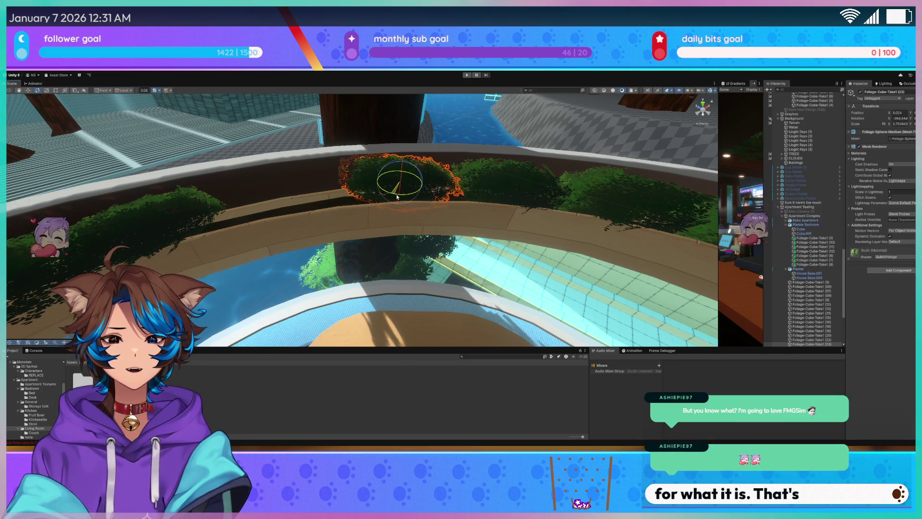
pyautogui.moveTo(398, 197)
pyautogui.mouseDown()
pyautogui.moveTo(406, 202)
pyautogui.moveTo(401, 244)
pyautogui.mouseUp()
pyautogui.press('w')
pyautogui.moveTo(400, 185)
pyautogui.mouseDown()
pyautogui.moveTo(417, 185)
pyautogui.moveTo(333, 197)
pyautogui.moveTo(351, 181)
pyautogui.moveTo(397, 183)
pyautogui.moveTo(345, 198)
pyautogui.mouseUp()
# - Duplicate the bush again and frame the view on the new copy
pyautogui.hotkey('ctrl', 'd')
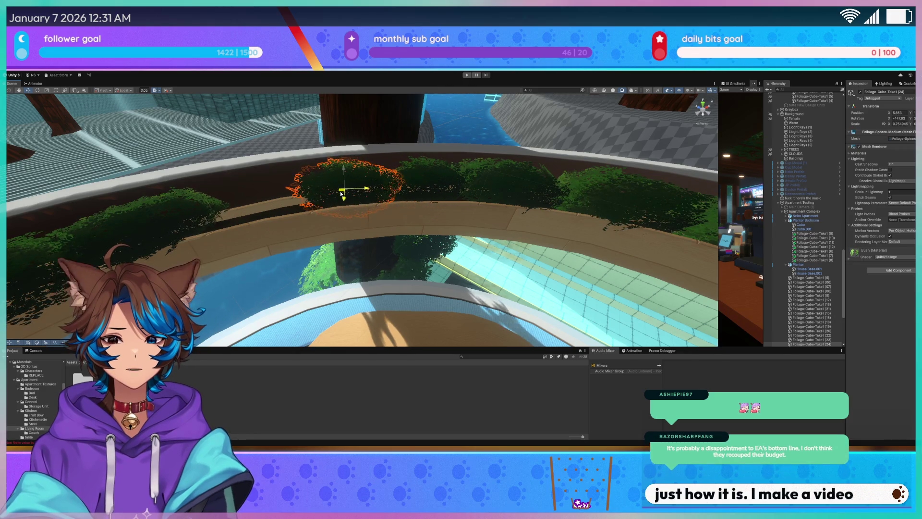
pyautogui.press('e')
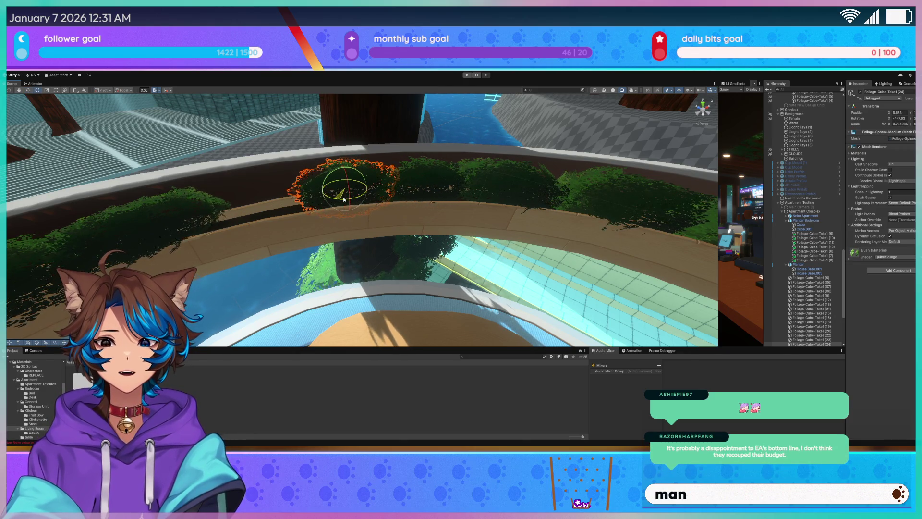
pyautogui.moveTo(340, 203); pyautogui.dragTo(313, 231)
pyautogui.press('w')
pyautogui.press('f')
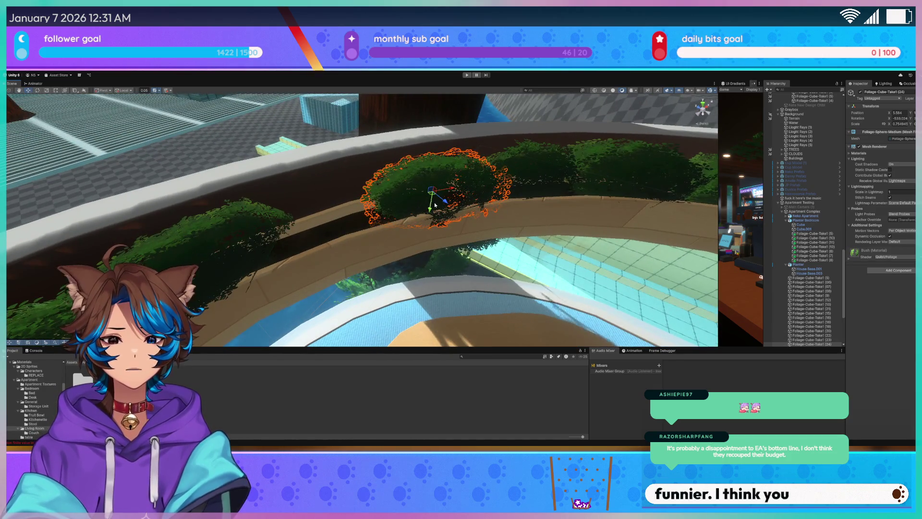
# - Duplicate once more, move the copy left along the planter and stretch it slightly downward
pyautogui.hotkey('ctrl', 'd')
pyautogui.moveTo(434, 196)
pyautogui.mouseDown()
pyautogui.moveTo(328, 219)
pyautogui.moveTo(344, 228)
pyautogui.moveTo(327, 224)
pyautogui.moveTo(351, 266)
pyautogui.mouseUp()
pyautogui.press('e')
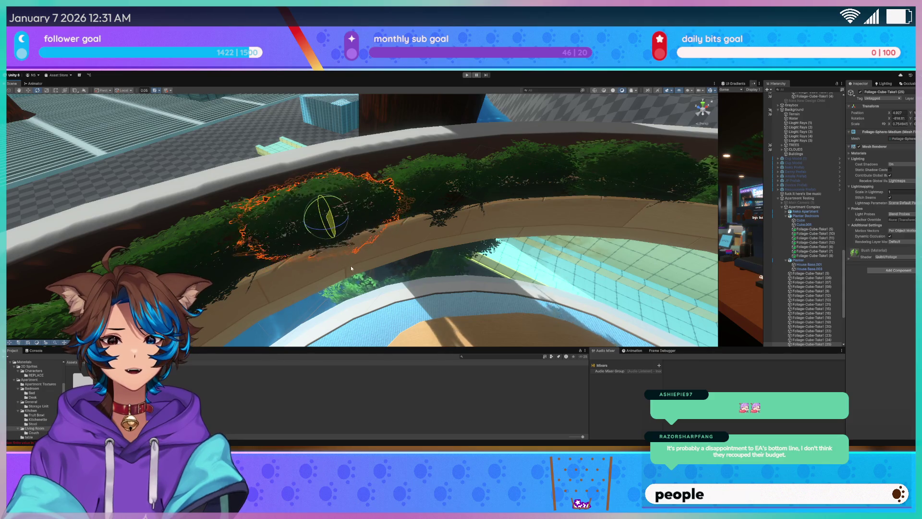
pyautogui.press('w')
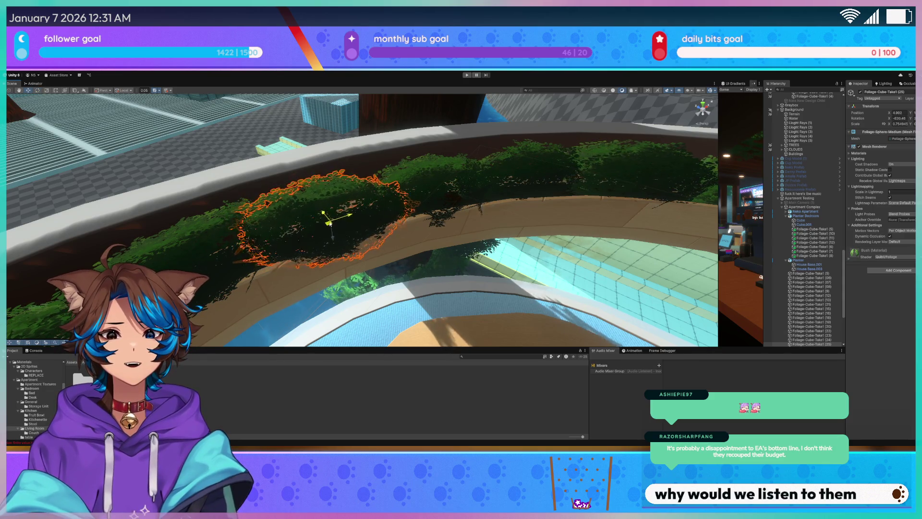
pyautogui.moveTo(325, 221)
pyautogui.mouseDown()
pyautogui.moveTo(417, 192)
pyautogui.moveTo(323, 167)
pyautogui.mouseUp()
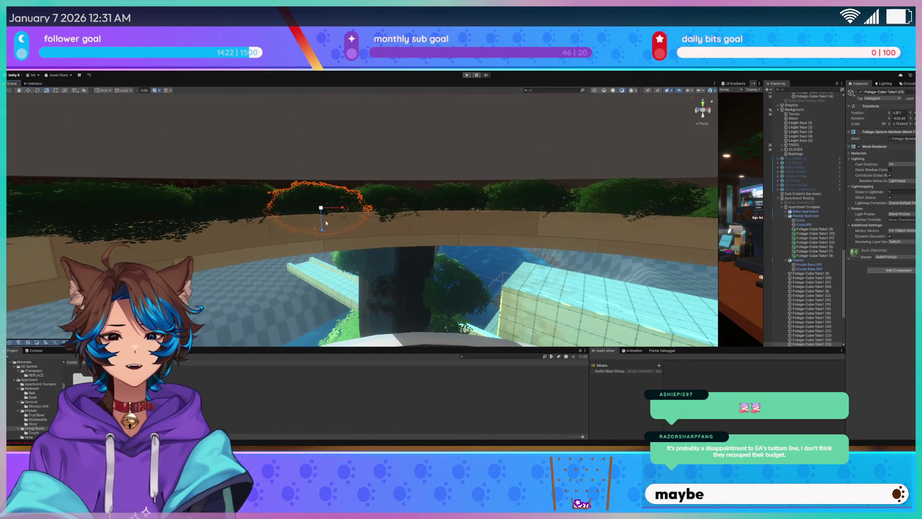
pyautogui.moveTo(322, 238); pyautogui.dragTo(323, 240)
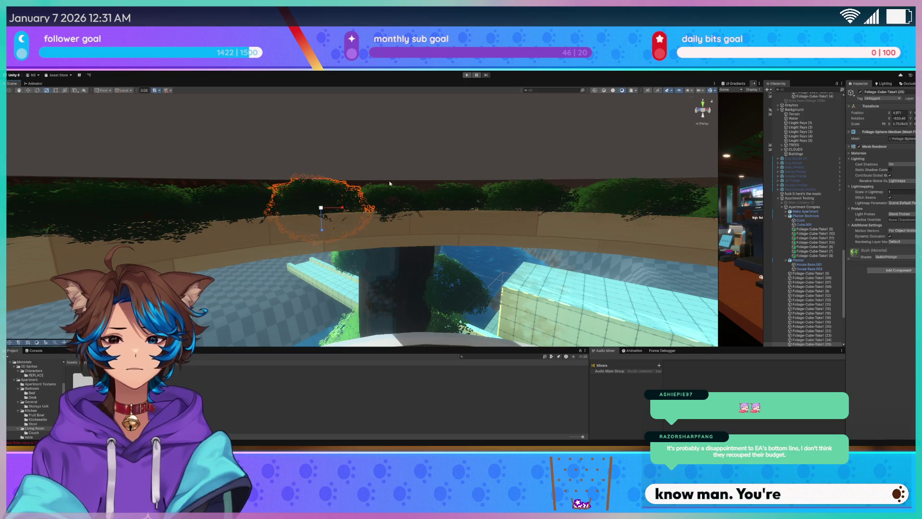
# - Check the placed bushes one by one, from (24) rightward, ending with bush (19) selected
pyautogui.click(387, 201)
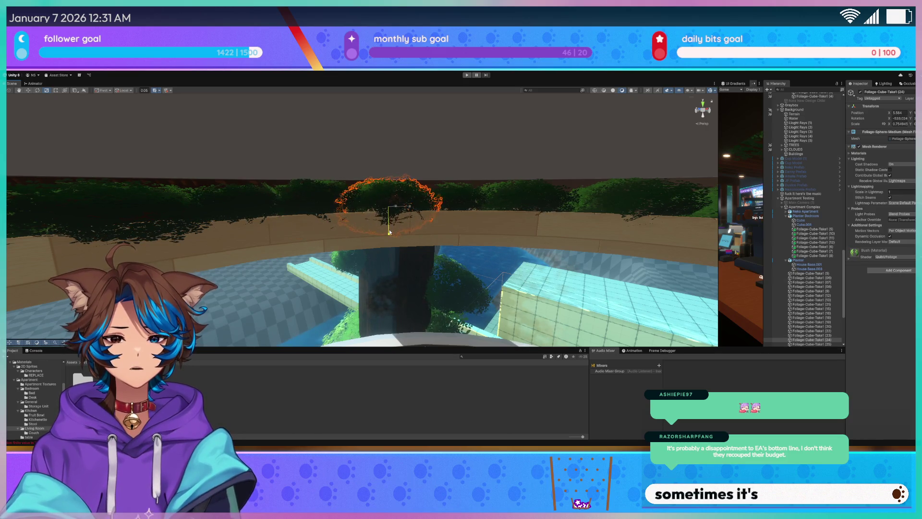
pyautogui.click(449, 194)
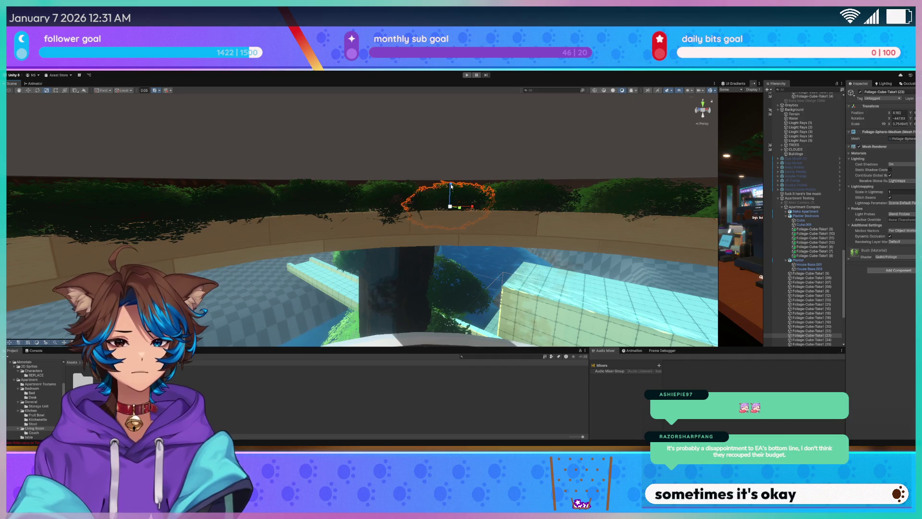
pyautogui.click(521, 198)
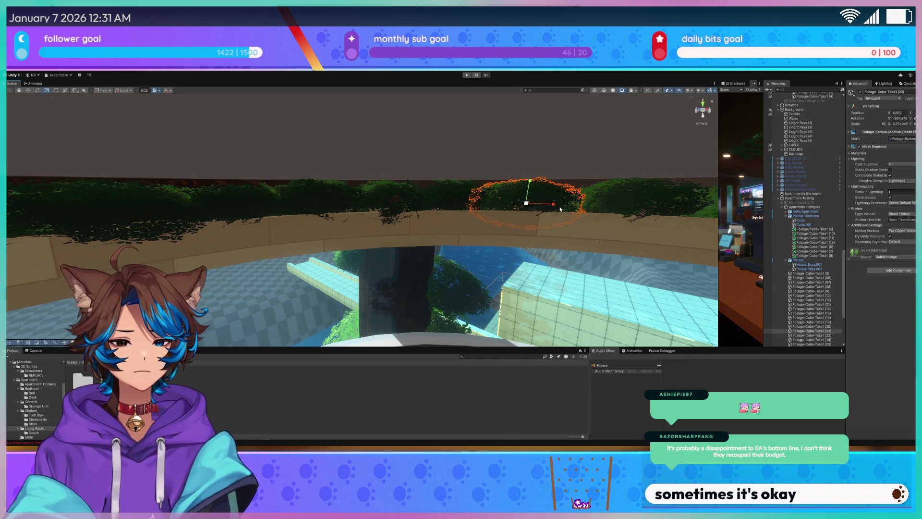
pyautogui.click(552, 205)
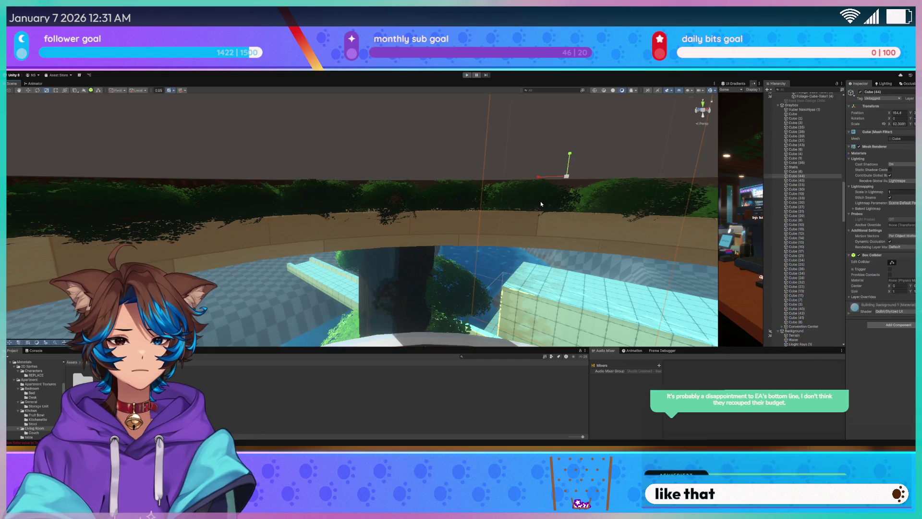
pyautogui.click(512, 199)
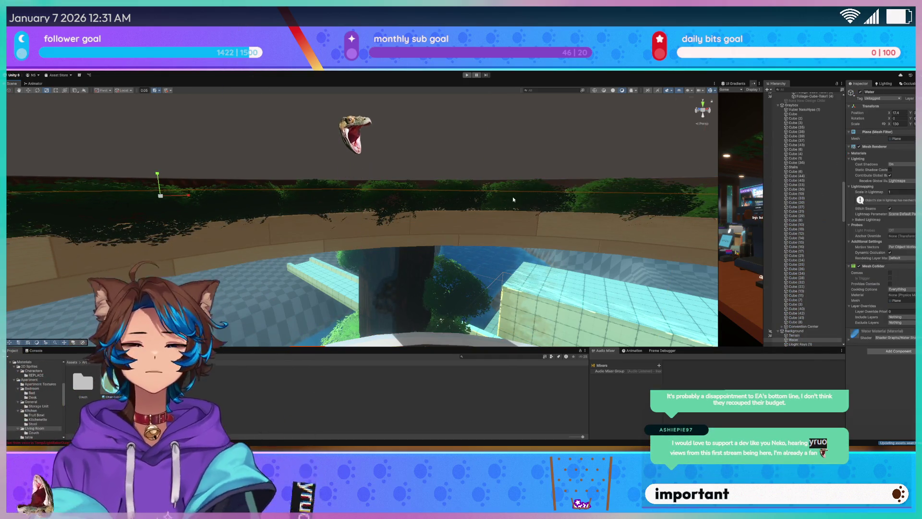
pyautogui.moveTo(512, 196)
pyautogui.mouseDown()
pyautogui.moveTo(459, 214)
pyautogui.moveTo(474, 215)
pyautogui.moveTo(412, 203)
pyautogui.mouseUp()
pyautogui.click(413, 203)
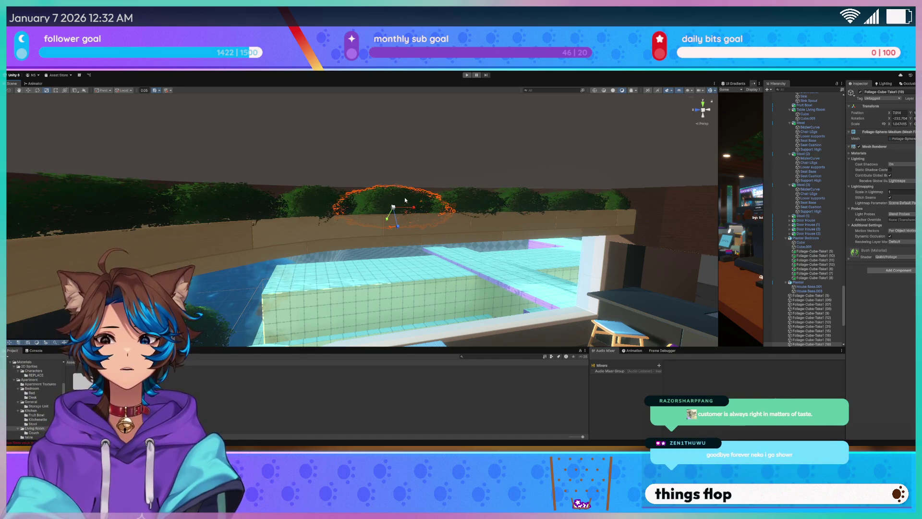
# - Copy a bush into another planter gap, then select bush (18) and orbit around the balcony
pyautogui.click(477, 213)
pyautogui.press('f')
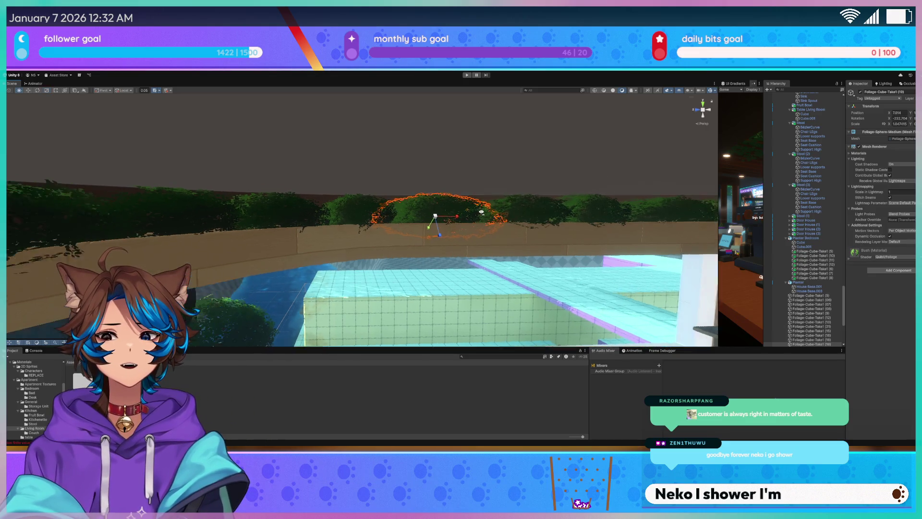
pyautogui.moveTo(374, 214)
pyautogui.mouseDown()
pyautogui.moveTo(365, 219)
pyautogui.moveTo(467, 216)
pyautogui.moveTo(415, 201)
pyautogui.moveTo(143, 217)
pyautogui.moveTo(504, 216)
pyautogui.mouseUp()
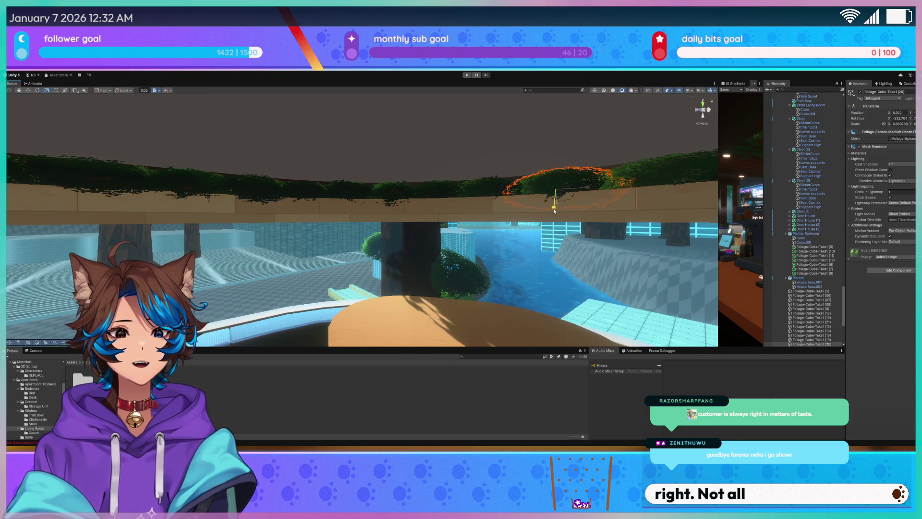
pyautogui.scroll(3, 554, 211)
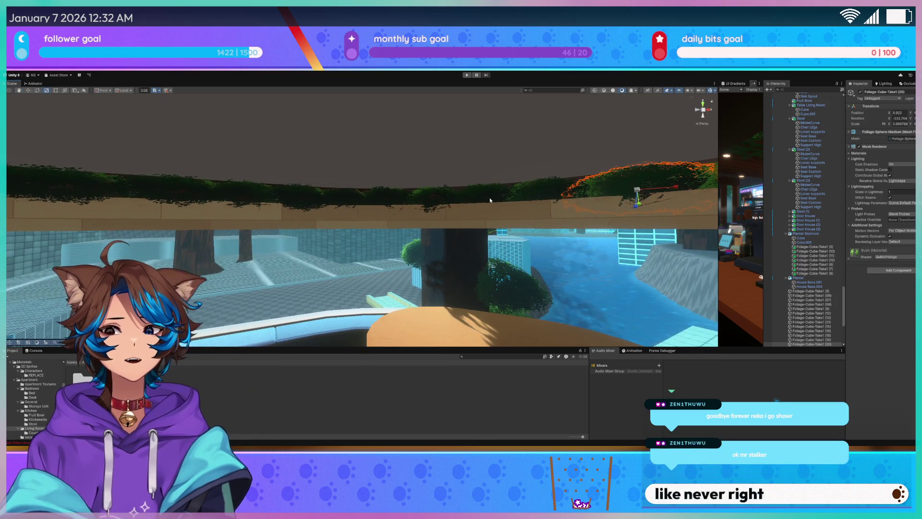
pyautogui.moveTo(489, 200); pyautogui.dragTo(574, 200)
pyautogui.click(491, 187)
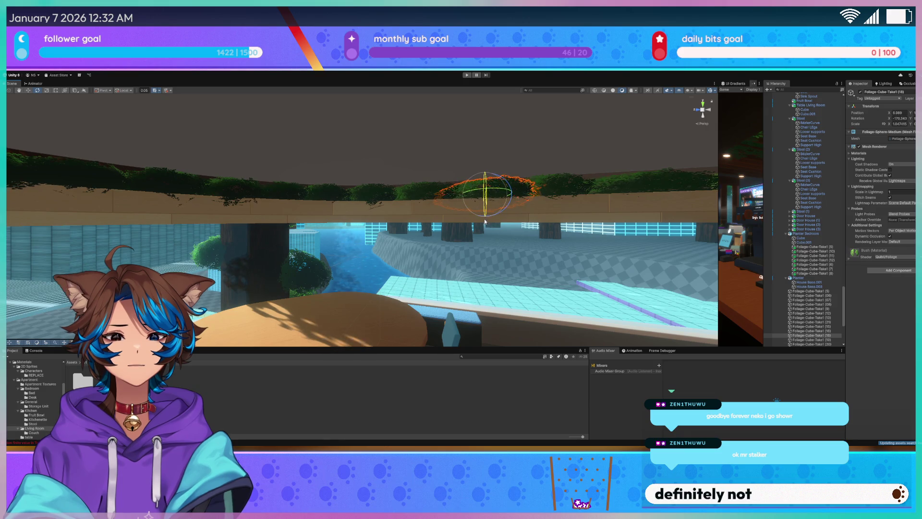
pyautogui.moveTo(485, 226)
pyautogui.mouseDown()
pyautogui.moveTo(591, 246)
pyautogui.moveTo(525, 248)
pyautogui.mouseUp()
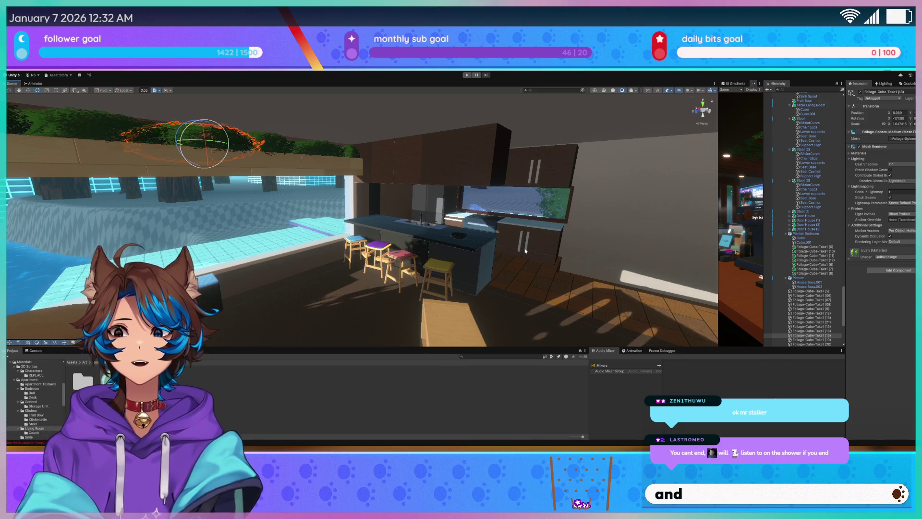
pyautogui.moveTo(525, 250)
pyautogui.mouseDown()
pyautogui.moveTo(440, 216)
pyautogui.moveTo(216, 235)
pyautogui.moveTo(510, 217)
pyautogui.moveTo(512, 242)
pyautogui.moveTo(453, 238)
pyautogui.mouseUp()
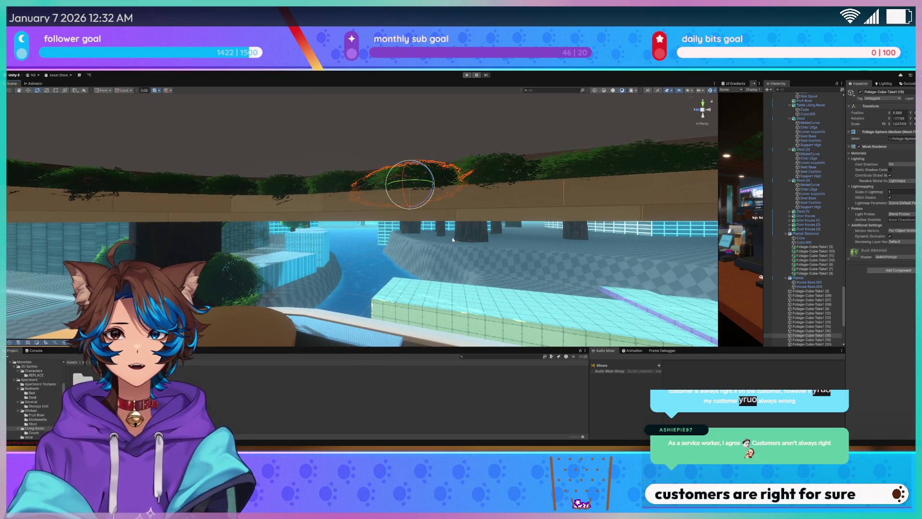
pyautogui.moveTo(451, 238)
pyautogui.mouseDown()
pyautogui.moveTo(355, 284)
pyautogui.moveTo(198, 264)
pyautogui.moveTo(328, 247)
pyautogui.moveTo(473, 251)
pyautogui.moveTo(453, 244)
pyautogui.mouseUp()
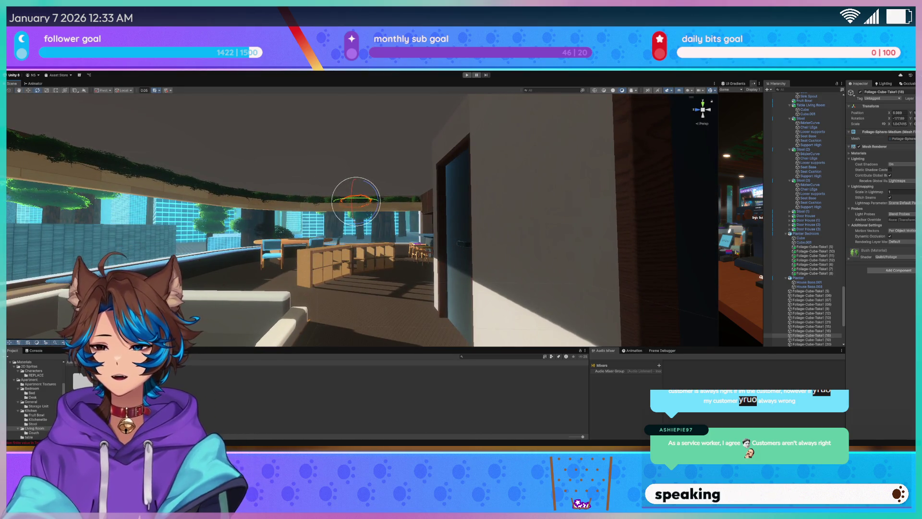
pyautogui.moveTo(364, 201)
pyautogui.mouseDown()
pyautogui.moveTo(323, 222)
pyautogui.moveTo(281, 212)
pyautogui.moveTo(295, 219)
pyautogui.mouseUp()
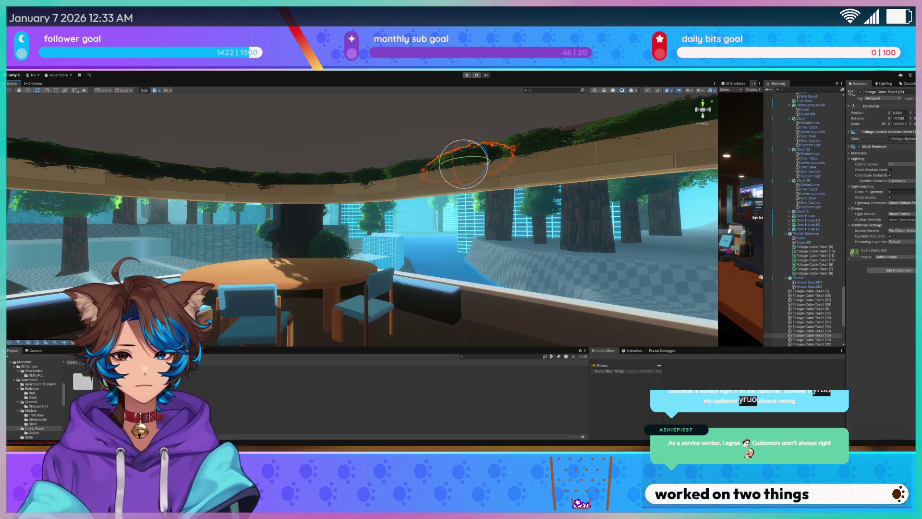
pyautogui.moveTo(307, 165); pyautogui.dragTo(480, 165)
pyautogui.moveTo(463, 195)
pyautogui.mouseDown()
pyautogui.moveTo(618, 170)
pyautogui.moveTo(335, 246)
pyautogui.moveTo(632, 239)
pyautogui.mouseUp()
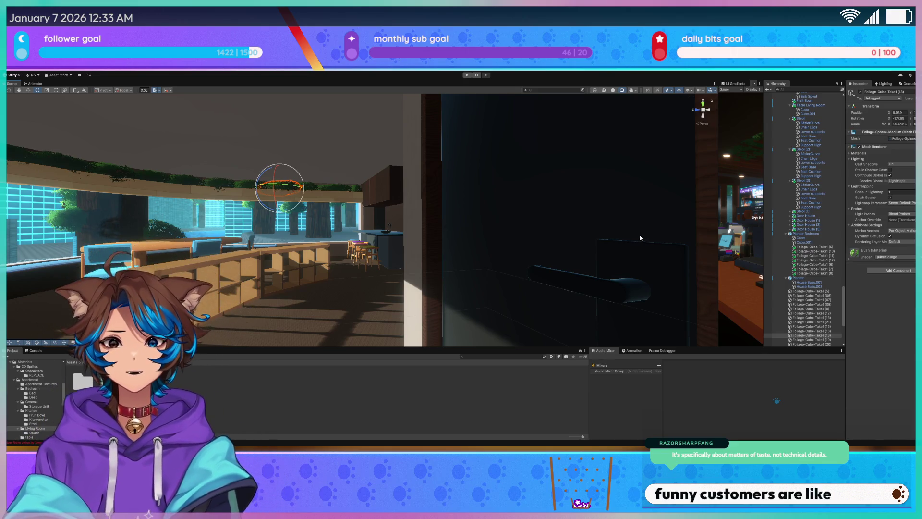
pyautogui.moveTo(317, 228); pyautogui.dragTo(240, 238)
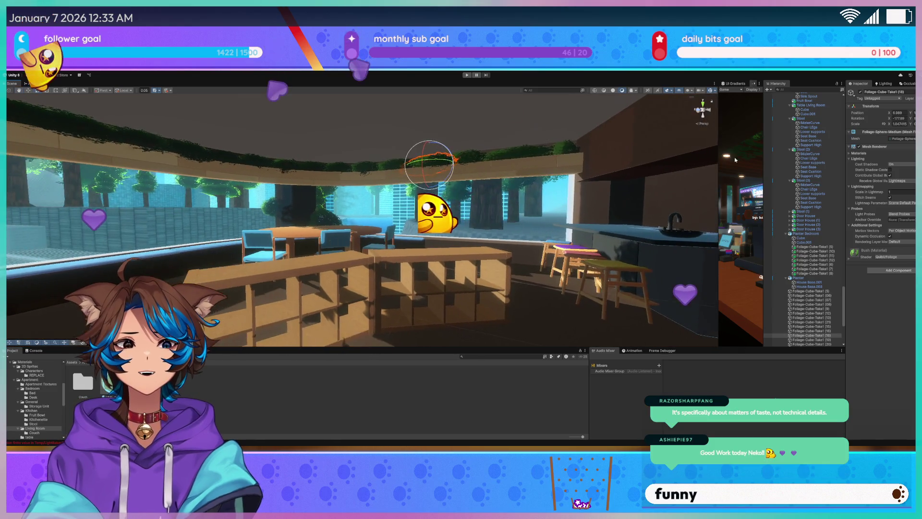
# - Nudge the Scene view over the dining area and move over to the apartment in Blender
pyautogui.scroll(5, 831, 154)
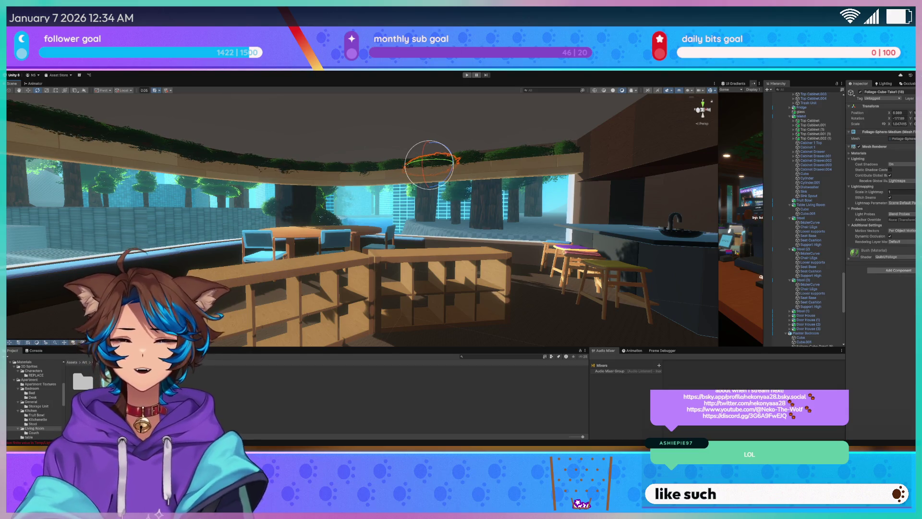
pyautogui.moveTo(144, 177); pyautogui.dragTo(134, 176)
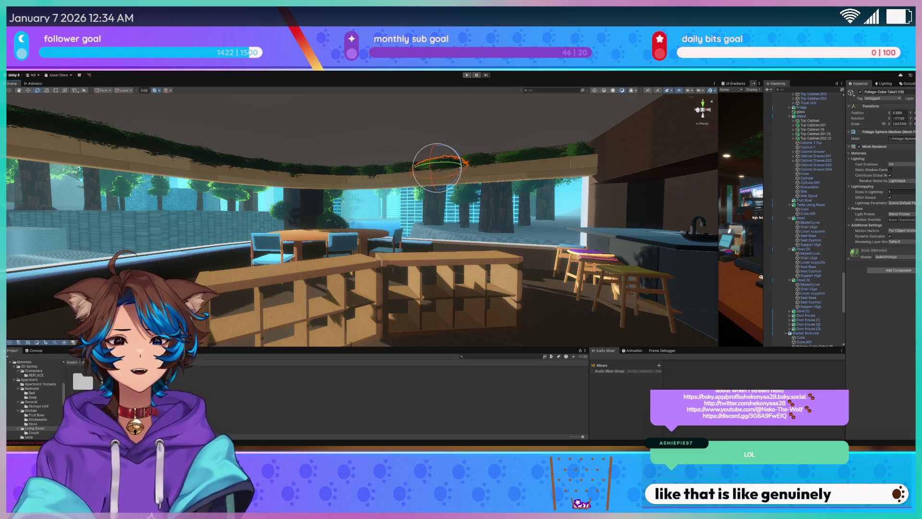
pyautogui.hotkey('alt', 'Tab')
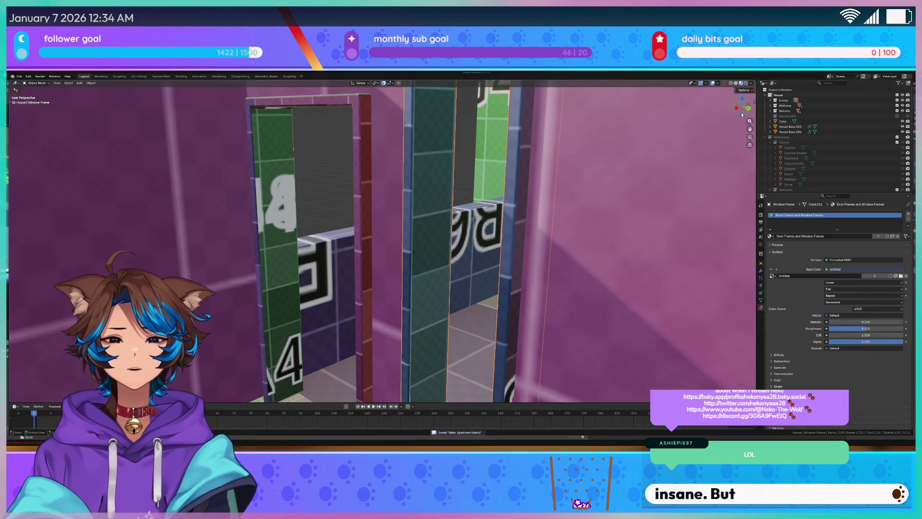
# - Put the House Base.001 wall into Edit Mode in the UV Editing workspace
pyautogui.scroll(-10, 403, 218)
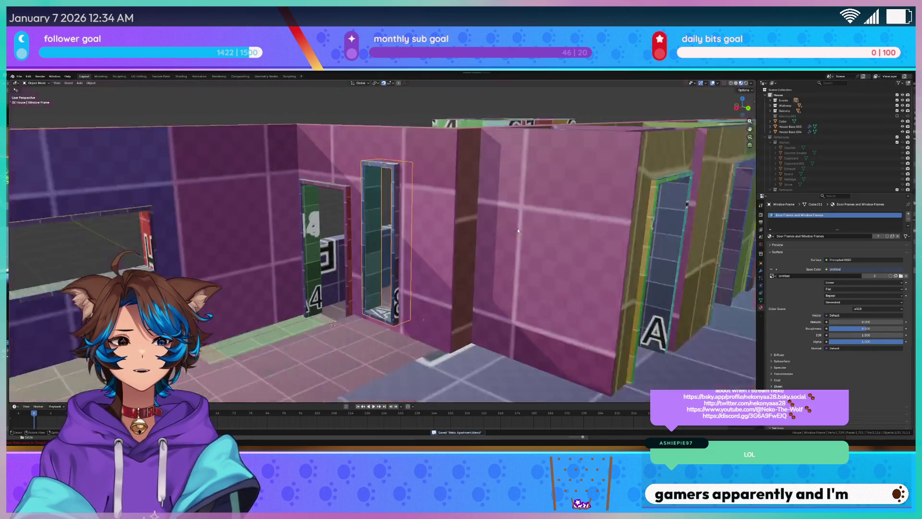
pyautogui.scroll(8, 501, 237)
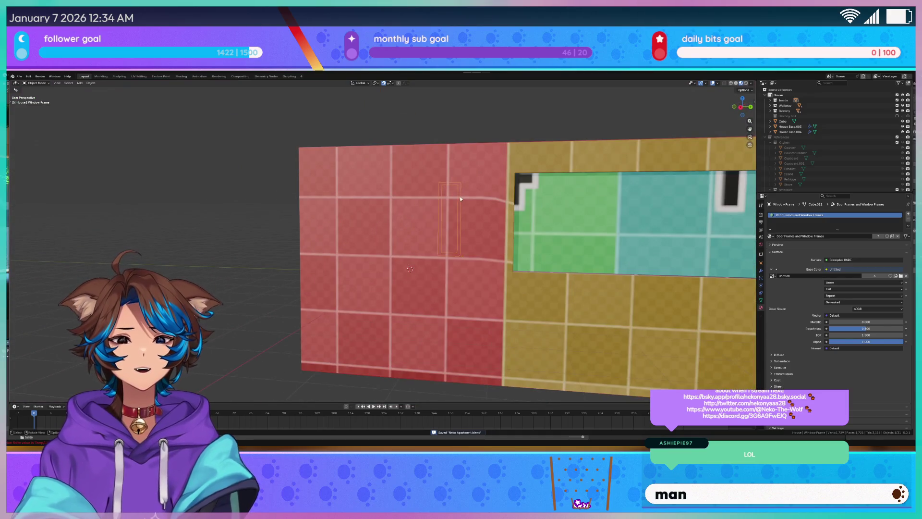
pyautogui.click(460, 198)
pyautogui.press('Tab')
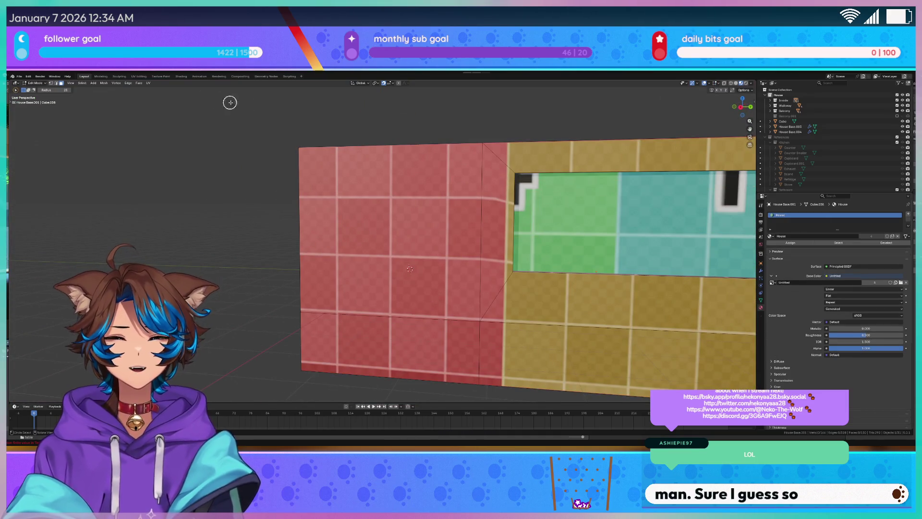
pyautogui.click(139, 76)
# - Select the narrow window reveal face and nudge its UV corner slightly along Y
pyautogui.scroll(7, 225, 244)
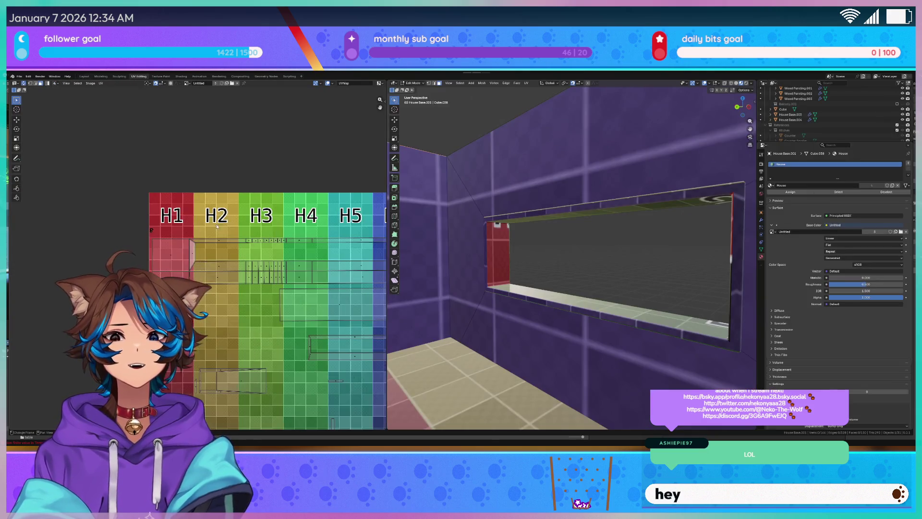
pyautogui.scroll(-8, 598, 235)
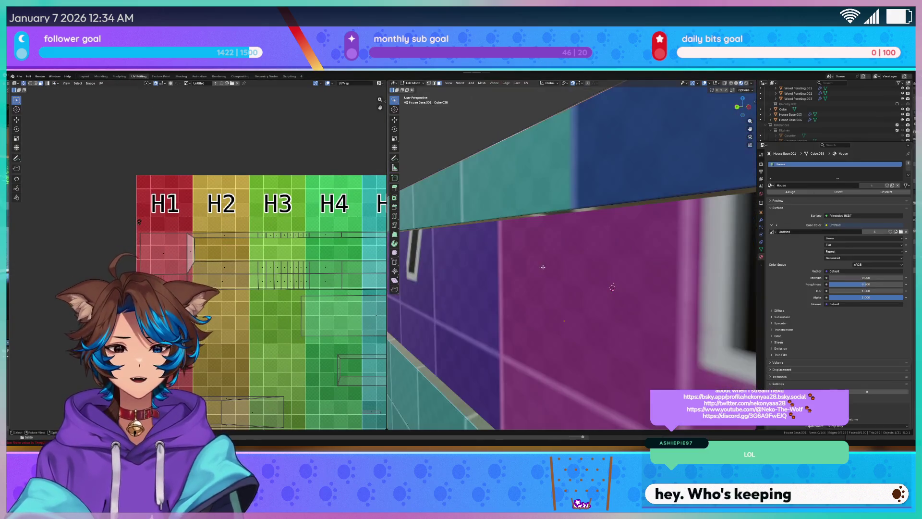
pyautogui.scroll(5, 619, 272)
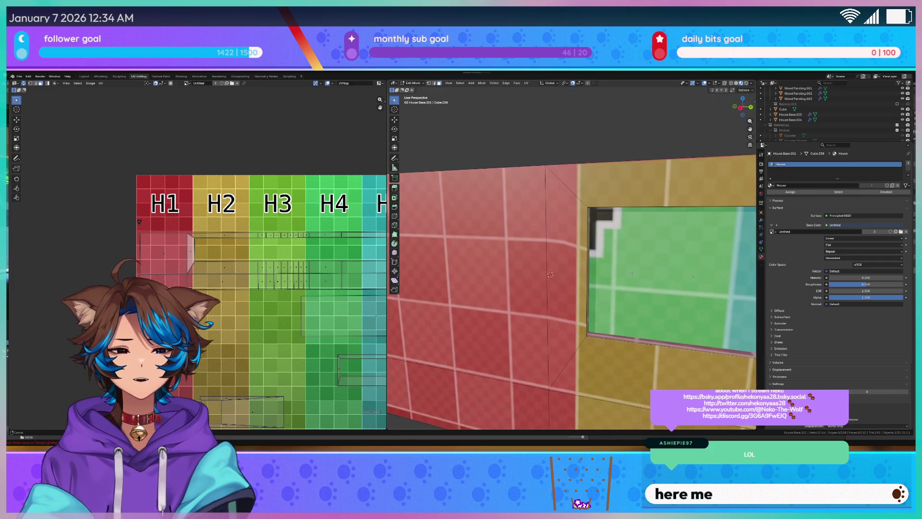
pyautogui.click(566, 255)
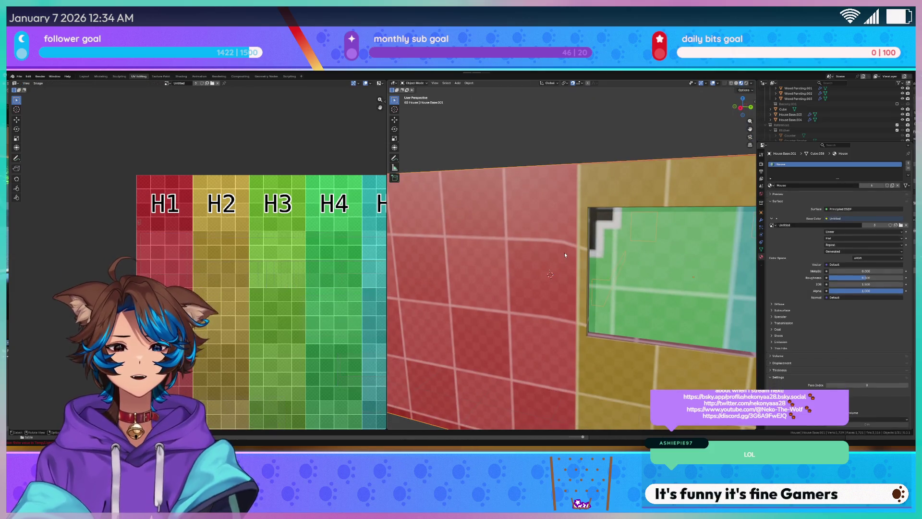
pyautogui.scroll(5, 161, 234)
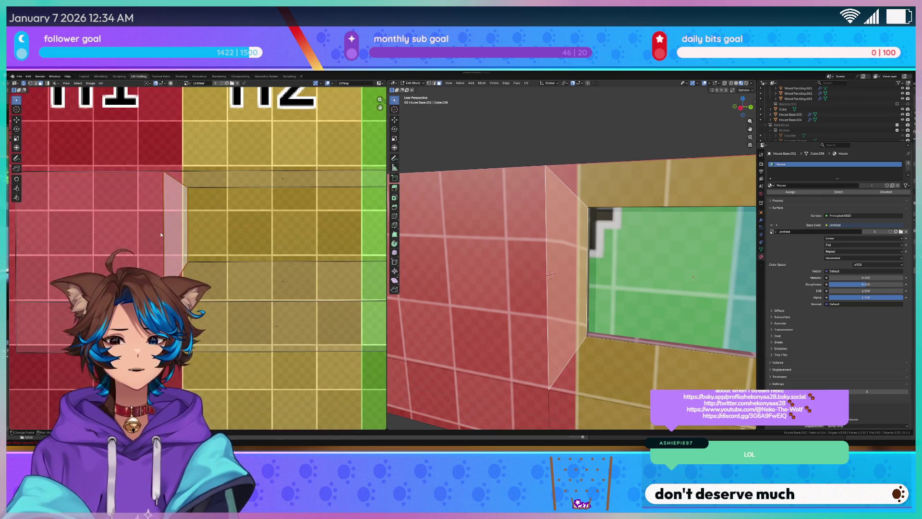
pyautogui.click(188, 190)
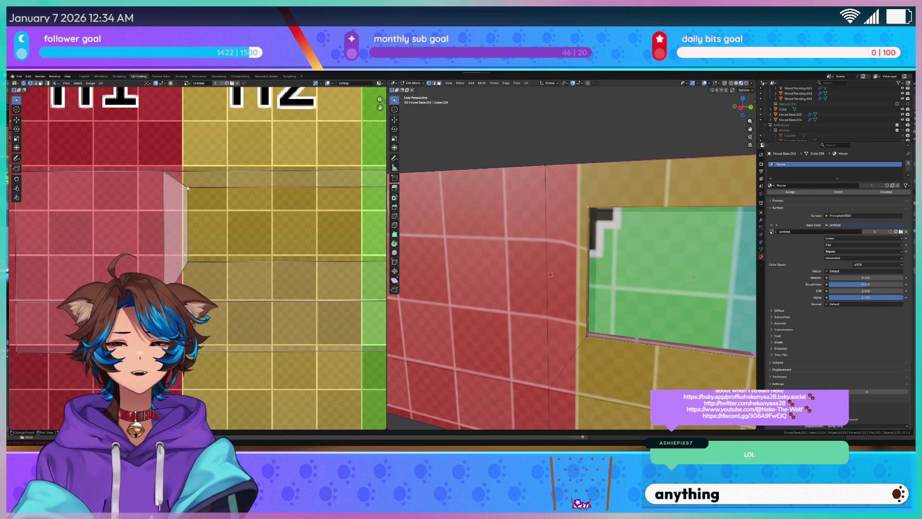
pyautogui.press('g')
pyautogui.press('y')
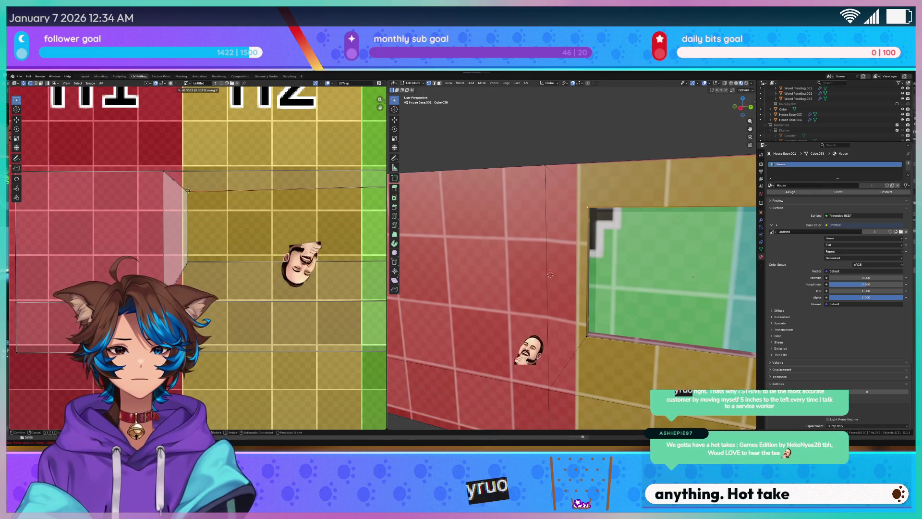
pyautogui.click(187, 190)
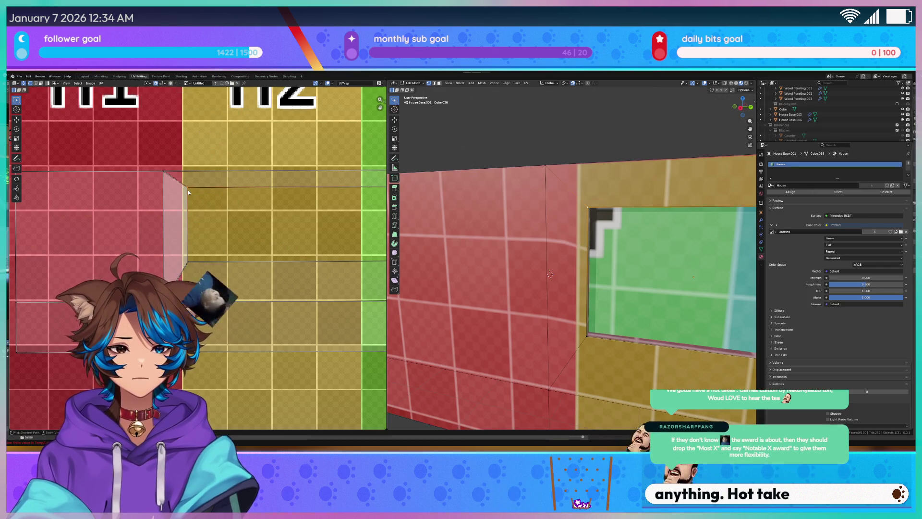
pyautogui.scroll(-2, 81, 183)
pyautogui.keyDown('ctrl'); pyautogui.click(81, 184); pyautogui.keyUp('ctrl')
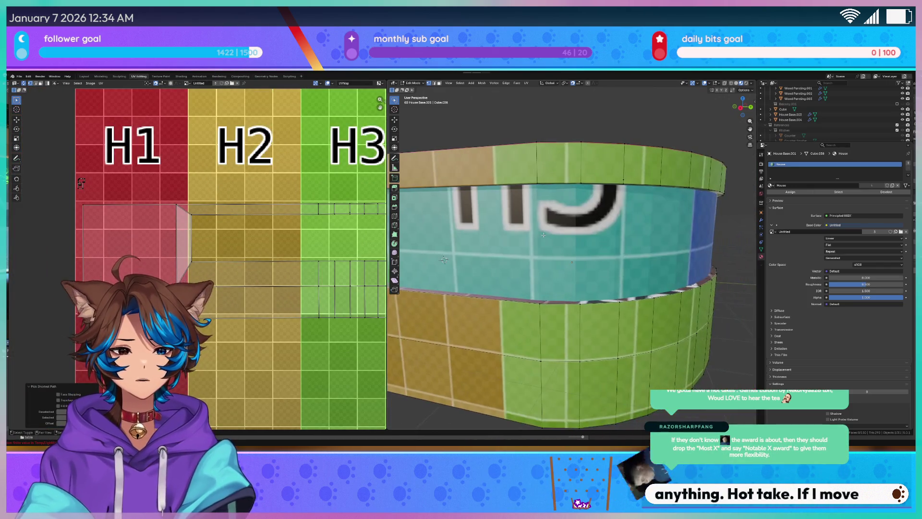
# - Lower the reveal's UV edge slightly along Y, then zoom out to the full H1–H8 grid
pyautogui.scroll(-3, 577, 240)
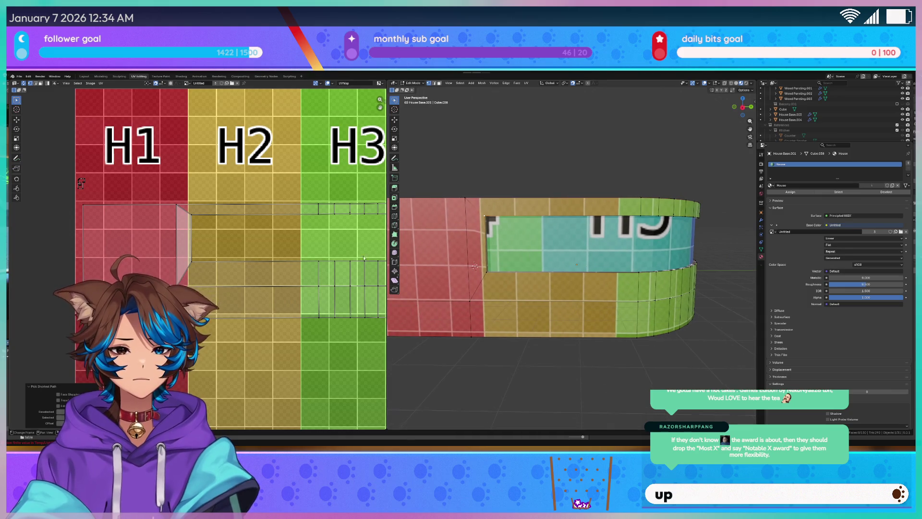
pyautogui.scroll(1, 168, 248)
pyautogui.press('g')
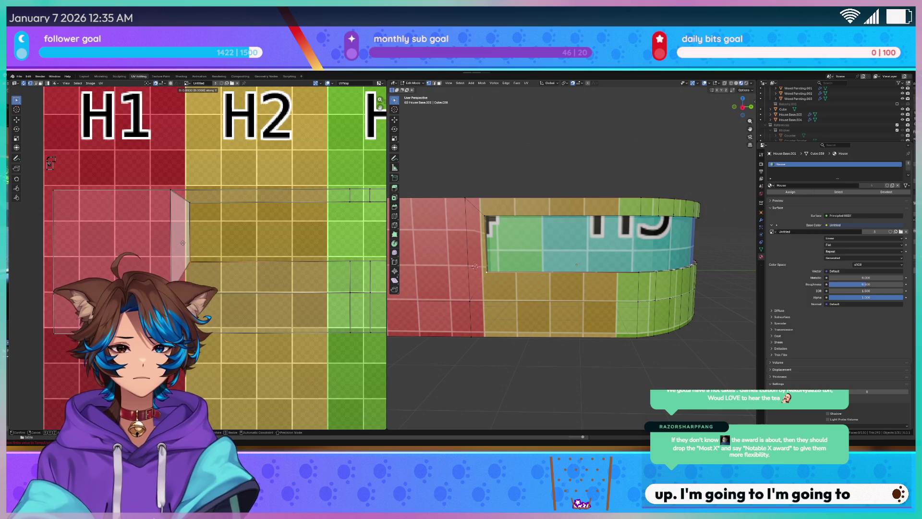
pyautogui.click(182, 250)
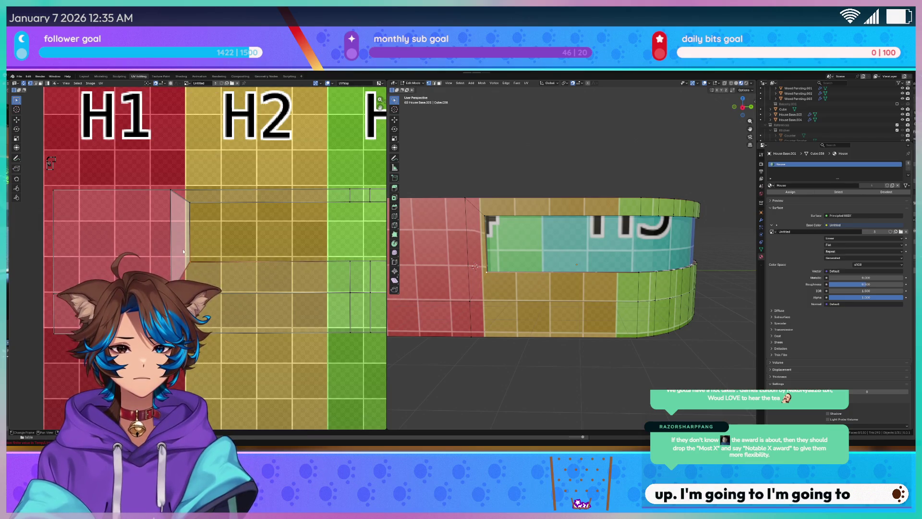
pyautogui.scroll(3, 216, 238)
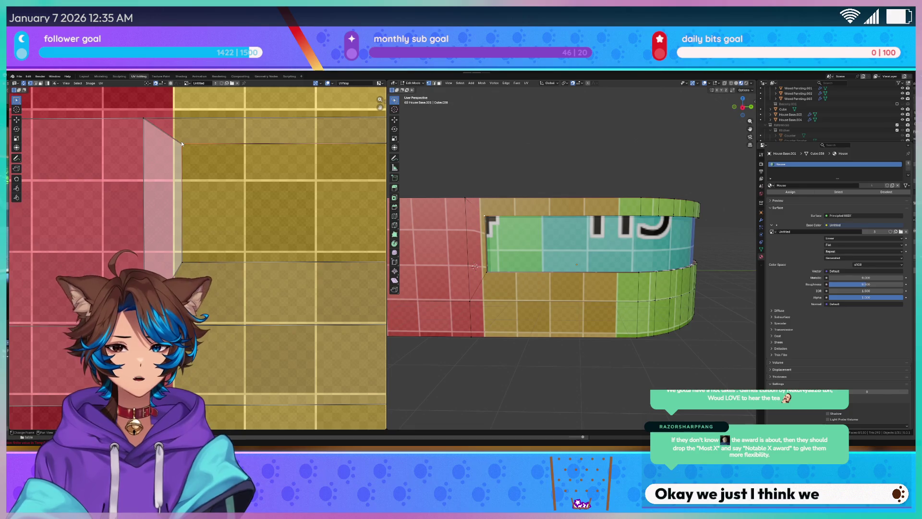
pyautogui.press('g')
pyautogui.press('x')
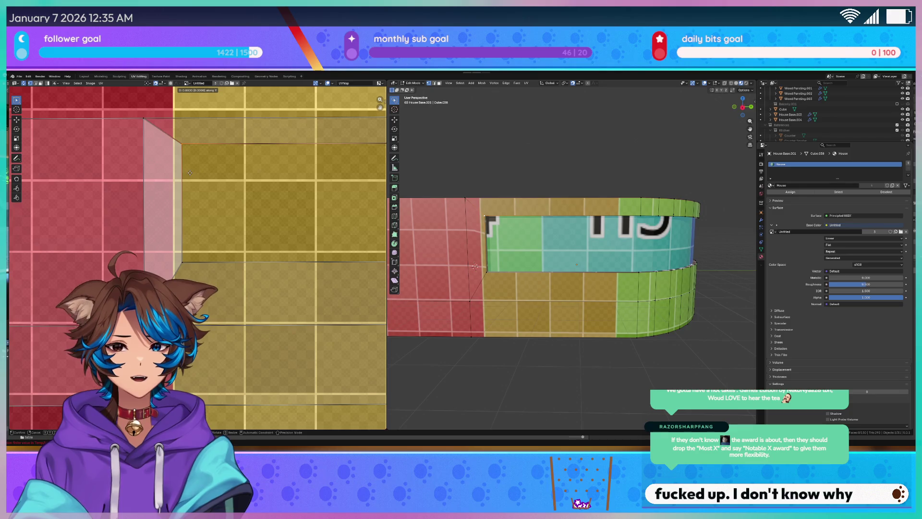
pyautogui.press('y')
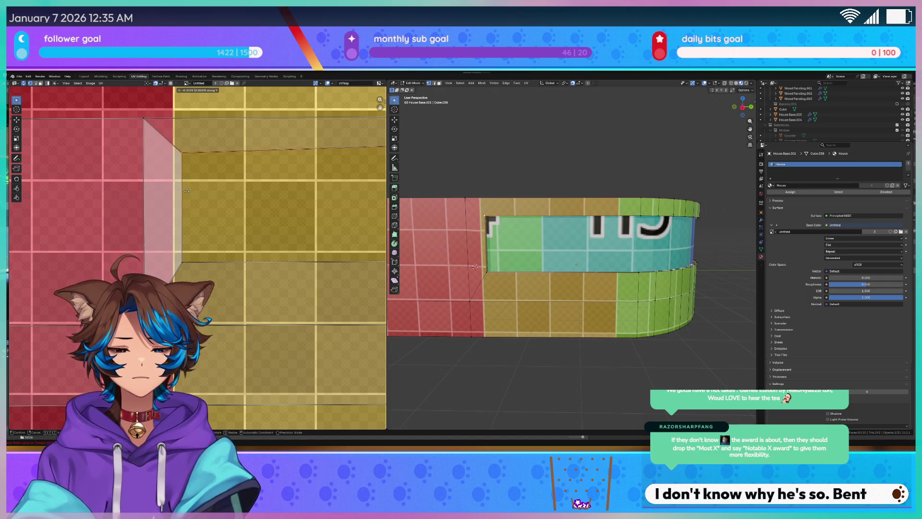
pyautogui.click(184, 193)
pyautogui.scroll(-5, 105, 198)
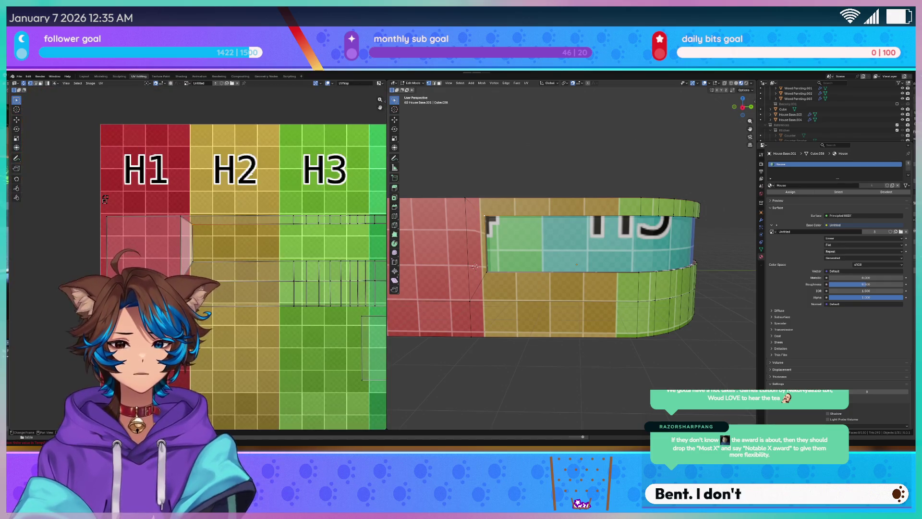
pyautogui.scroll(-4, 105, 198)
pyautogui.scroll(2, 267, 218)
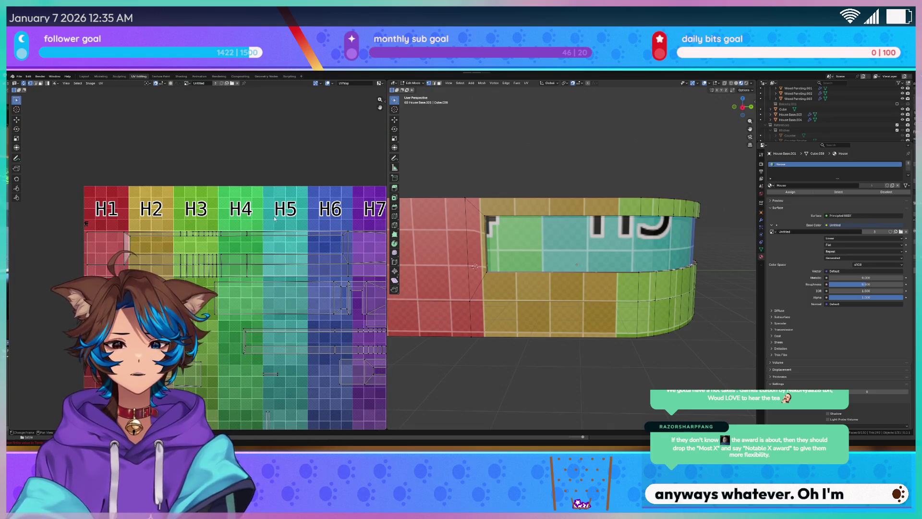
pyautogui.scroll(-2, 266, 220)
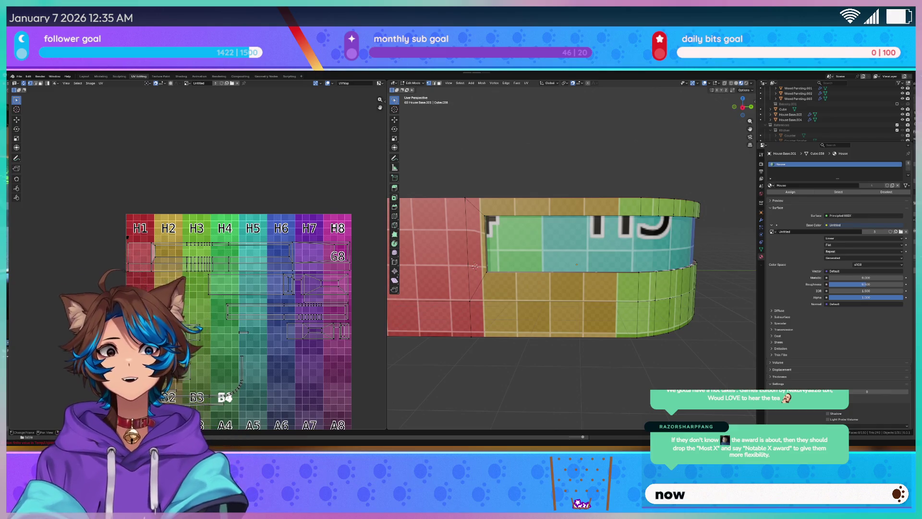